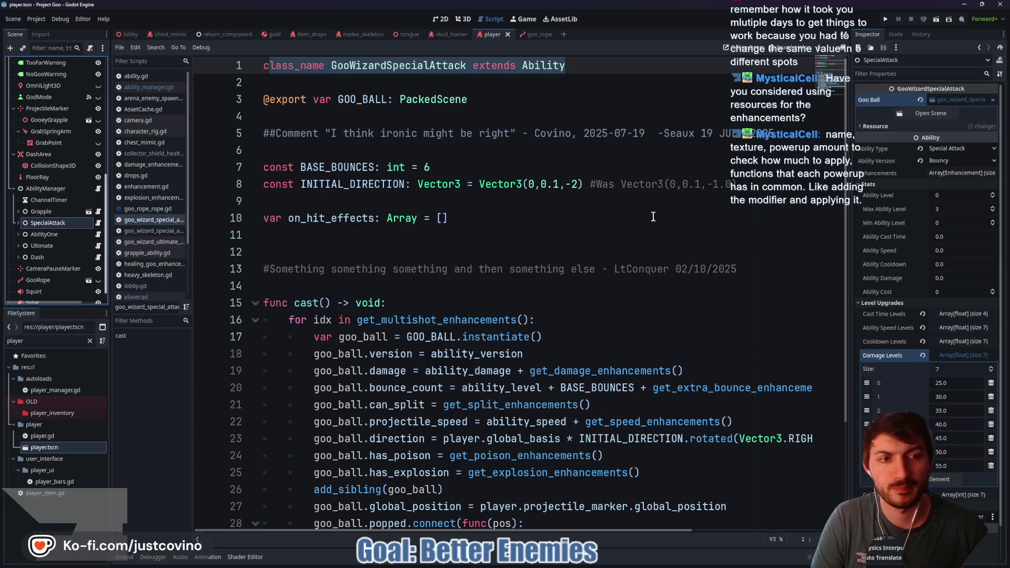
# Collapse the Damage Levels array and Level Upgrades section, then select the on_hit_effects variable
pyautogui.click(965, 354)
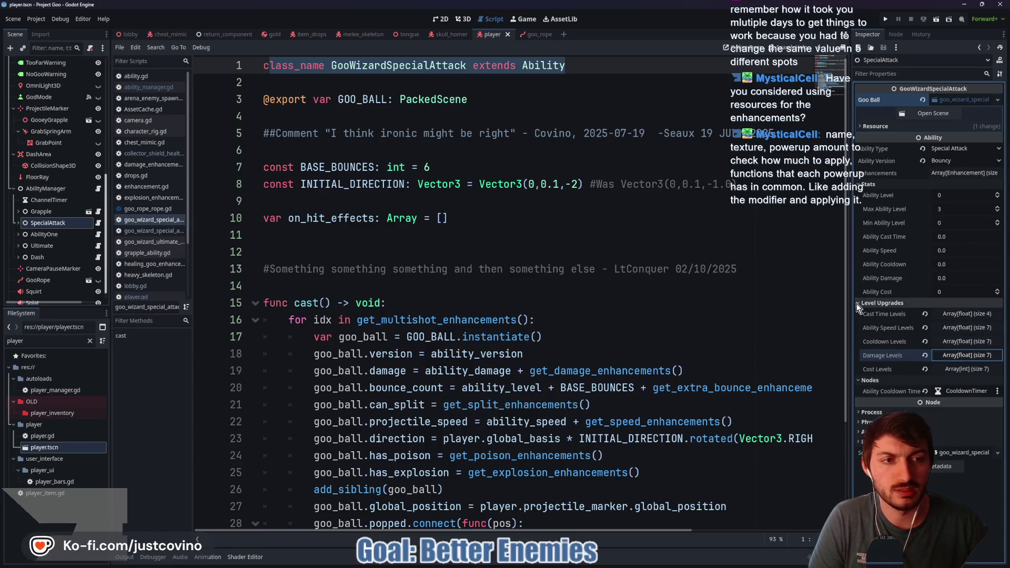
pyautogui.click(894, 303)
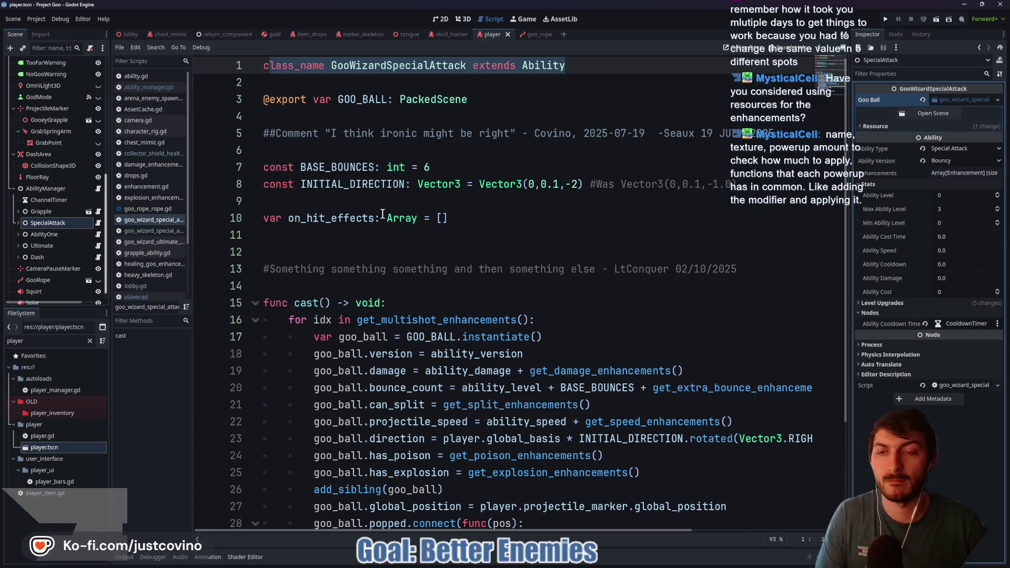
pyautogui.doubleClick(329, 218)
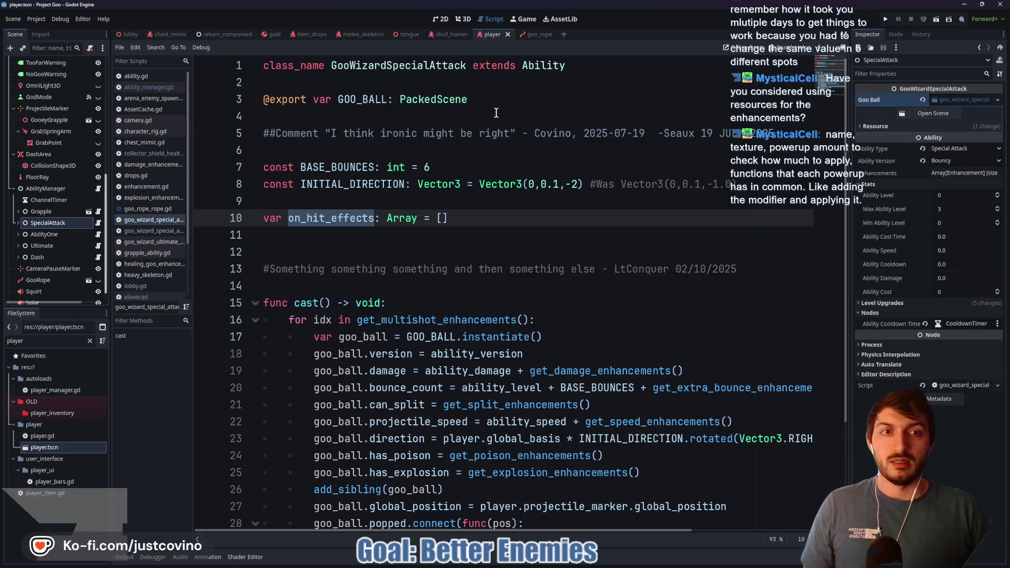
# Open ability.gd and read its Enhancements getters, selecting multishot_modifier and get_modified
pyautogui.keyDown('ctrl'); pyautogui.click(541, 66); pyautogui.keyUp('ctrl')
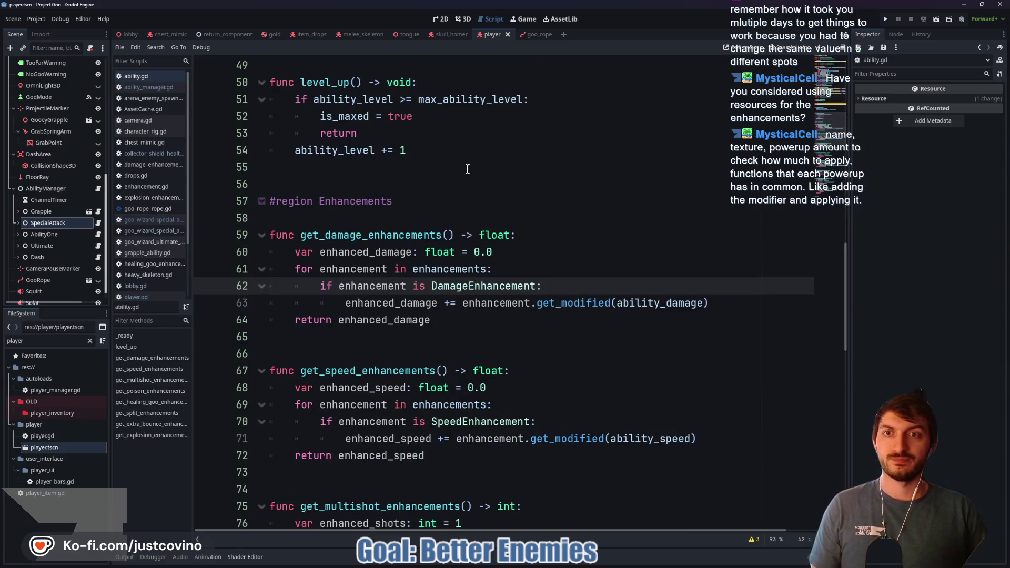
pyautogui.scroll(-1, 473, 170)
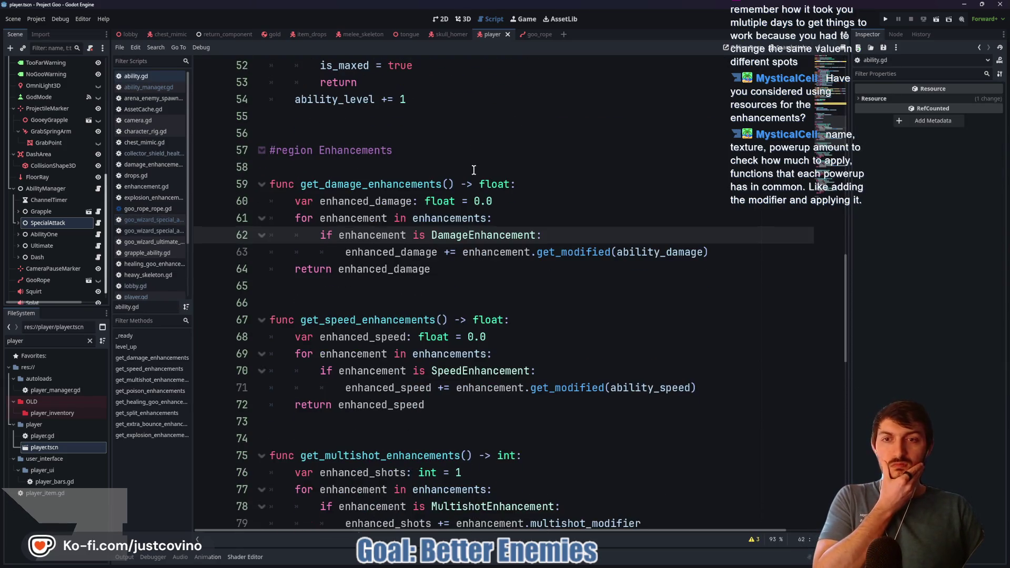
pyautogui.scroll(-3, 473, 170)
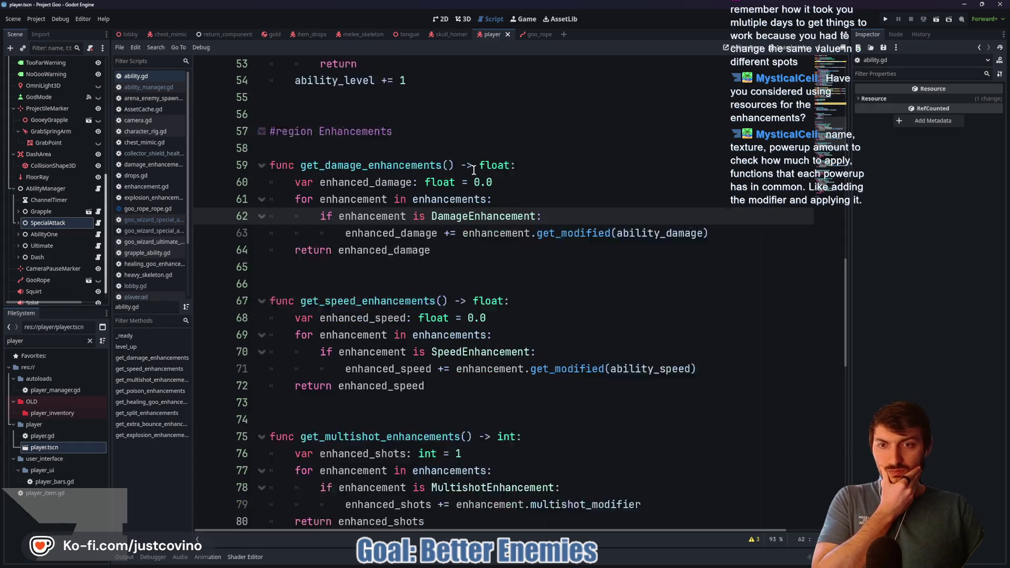
pyautogui.moveTo(437, 218); pyautogui.dragTo(332, 147)
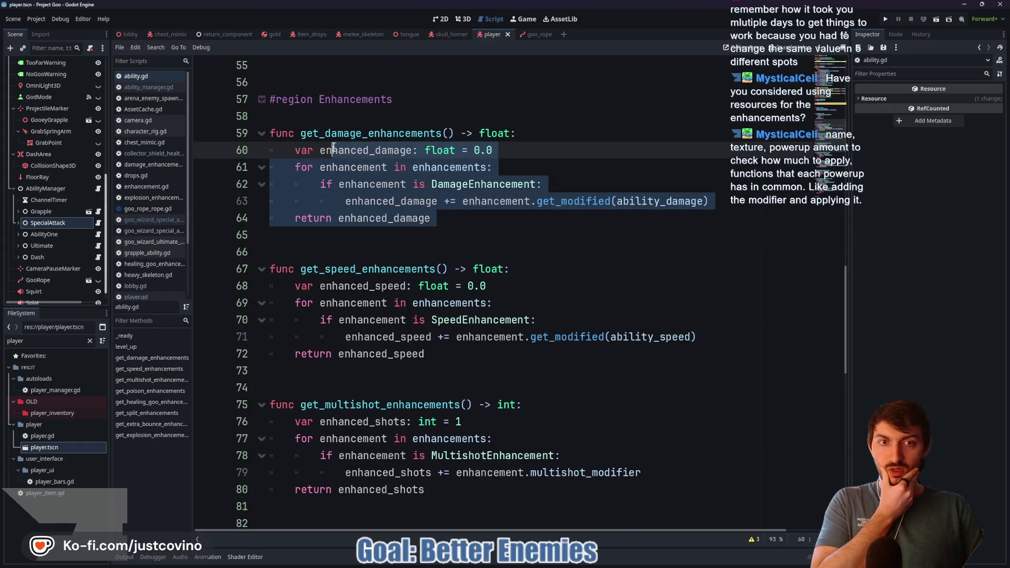
pyautogui.scroll(-4, 497, 227)
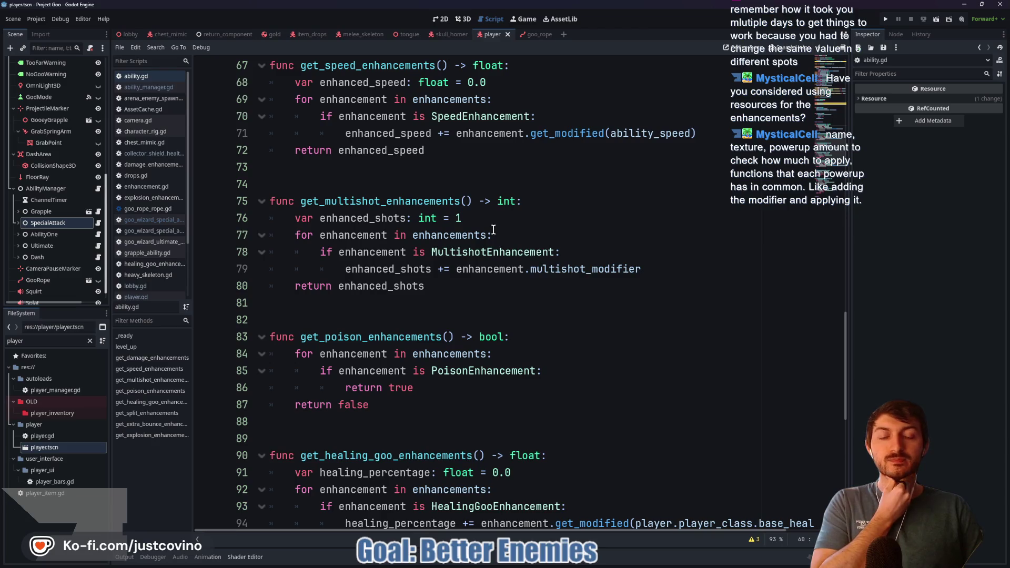
pyautogui.scroll(1, 495, 234)
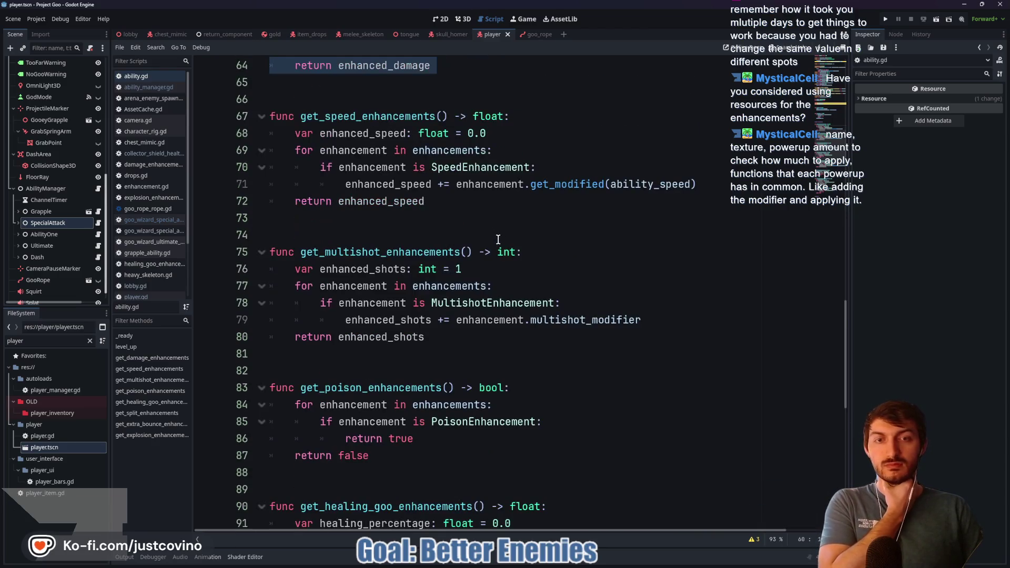
pyautogui.doubleClick(557, 319)
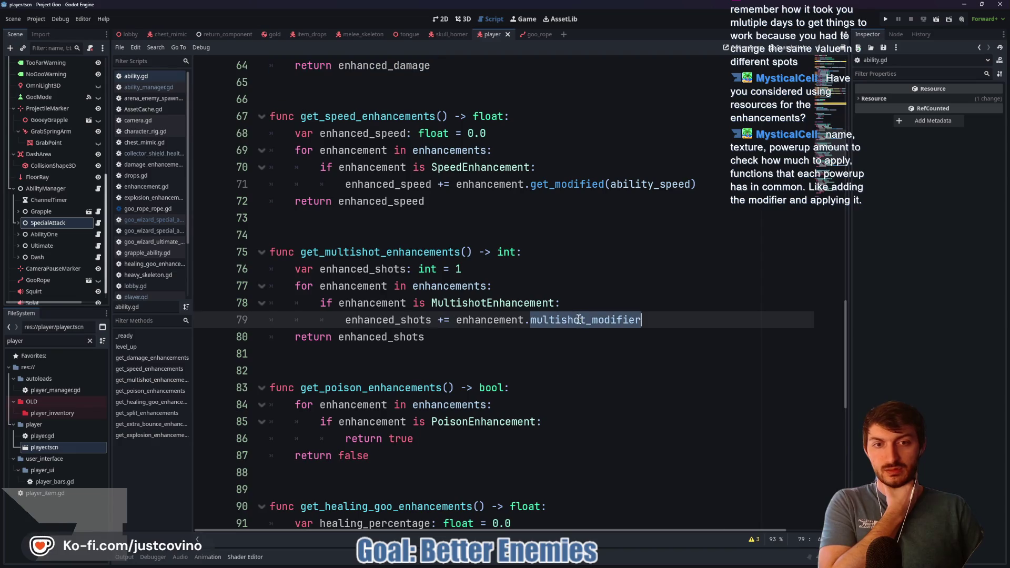
pyautogui.doubleClick(578, 184)
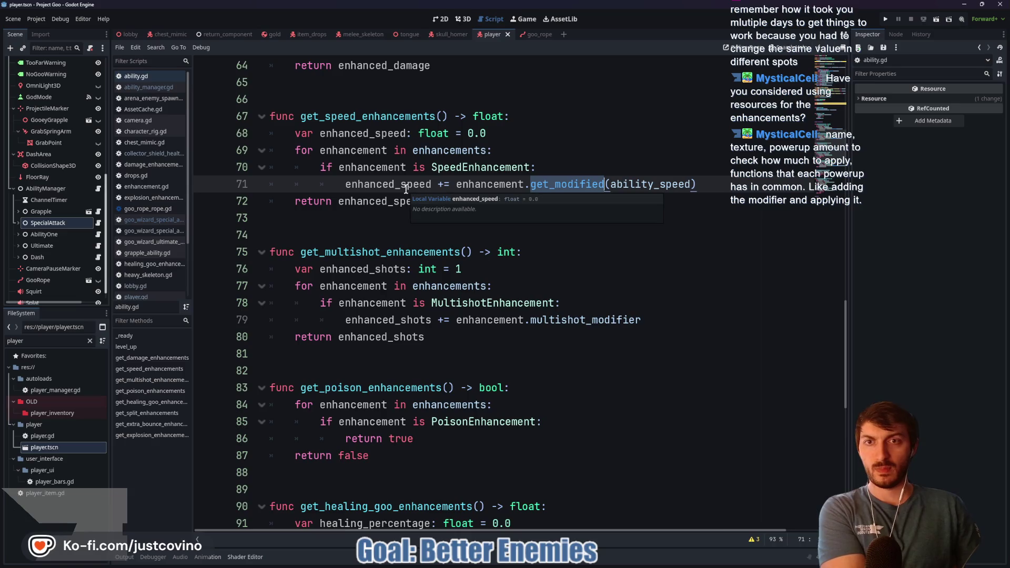
# Scroll ability.gd back up to line 1
pyautogui.scroll(2, 433, 271)
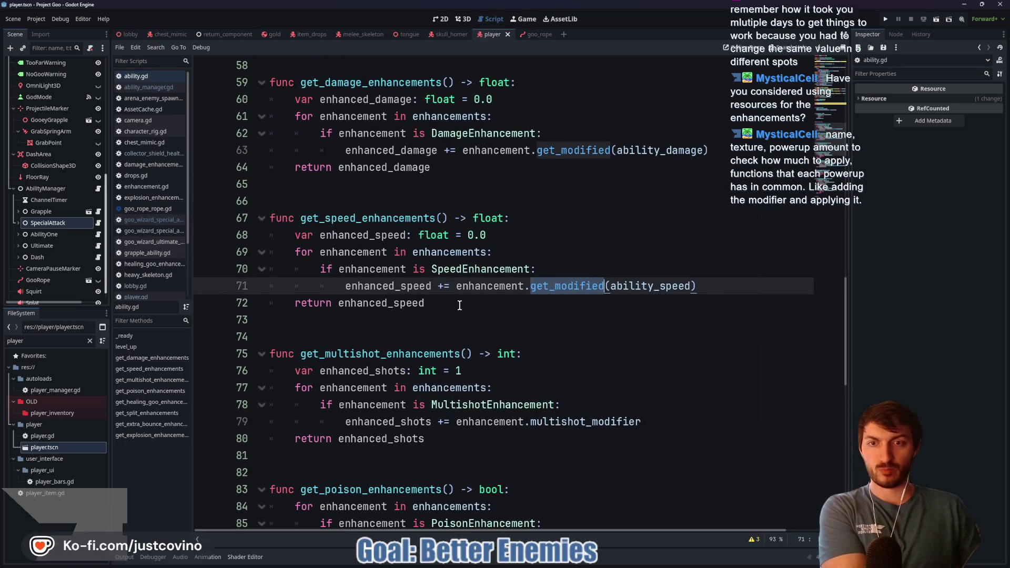
pyautogui.scroll(3, 449, 313)
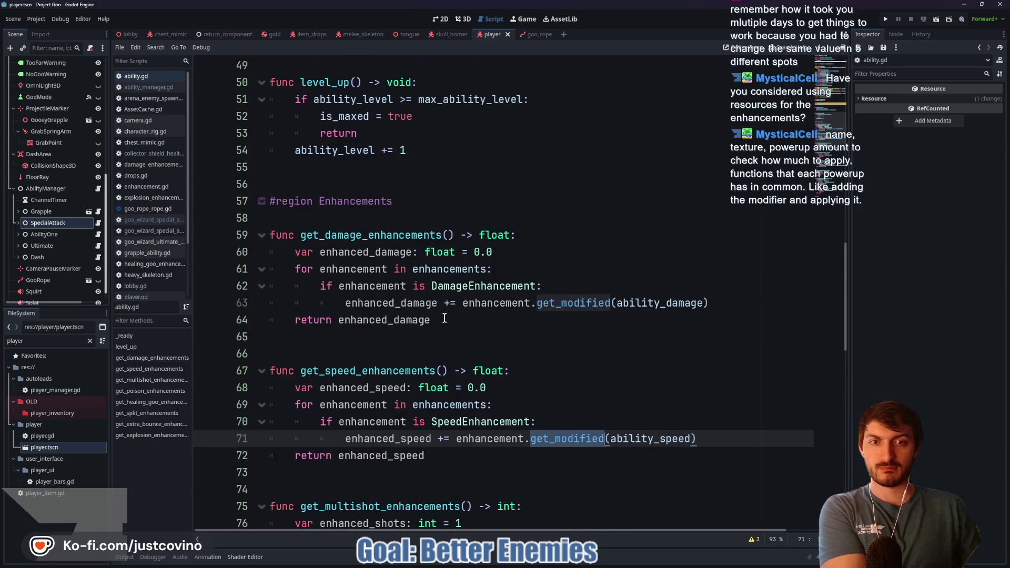
pyautogui.scroll(15, 445, 318)
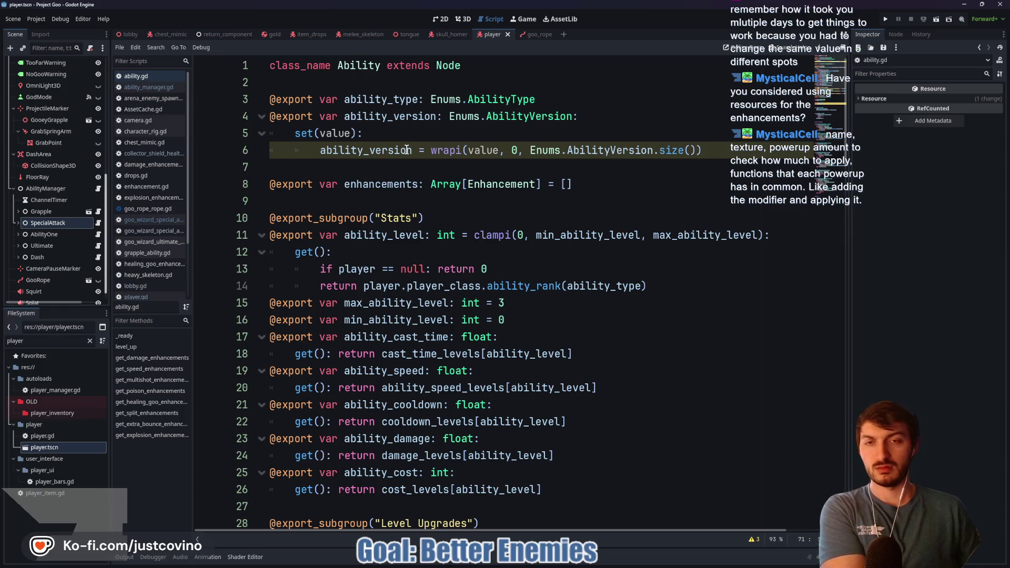
pyautogui.moveTo(407, 150)
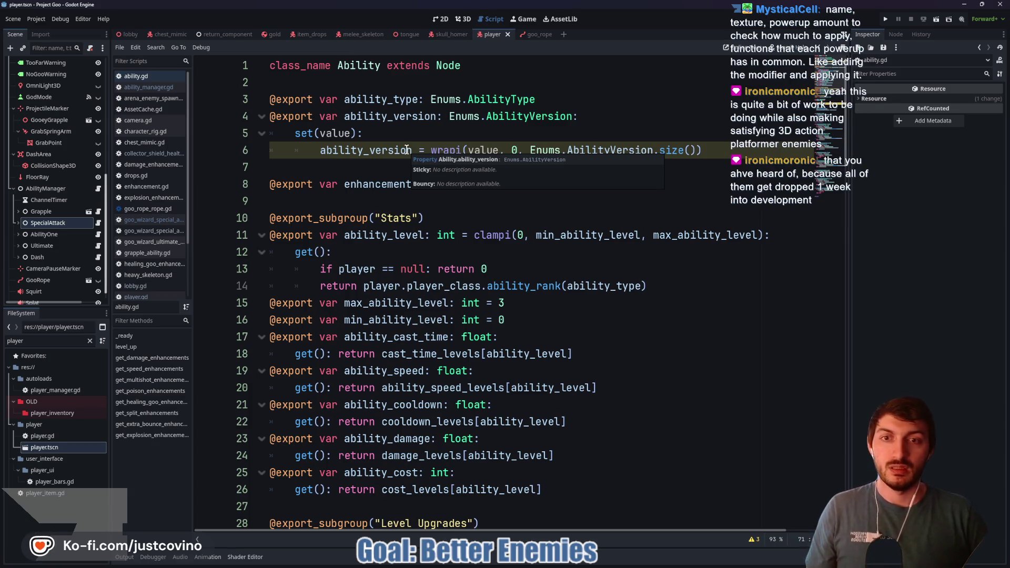
pyautogui.moveTo(599, 564)
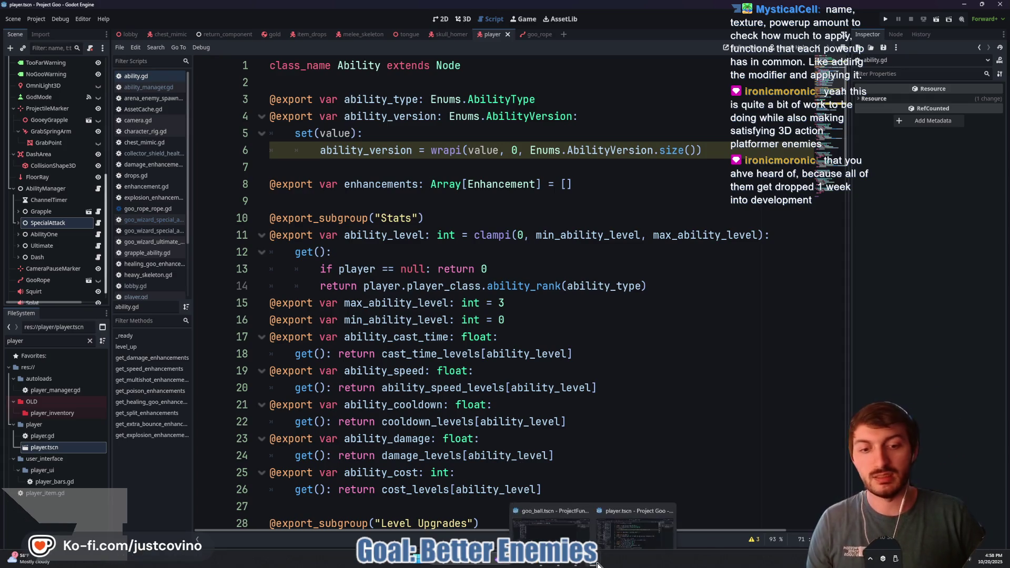
# Bring up the ProjectFun project and open the goo_slam_impact scene and script
pyautogui.click(551, 529)
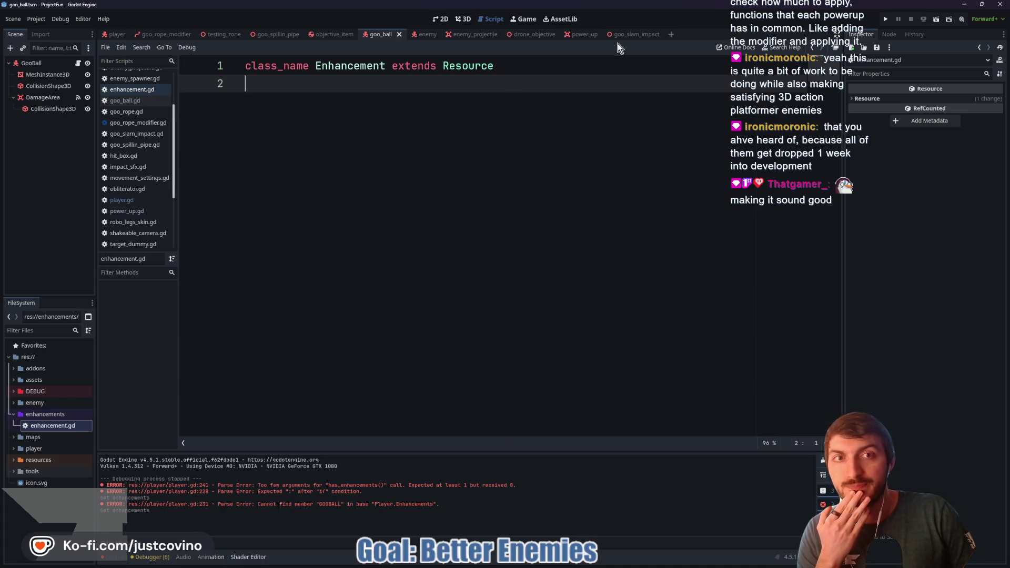
pyautogui.click(628, 34)
pyautogui.scroll(5, 391, 157)
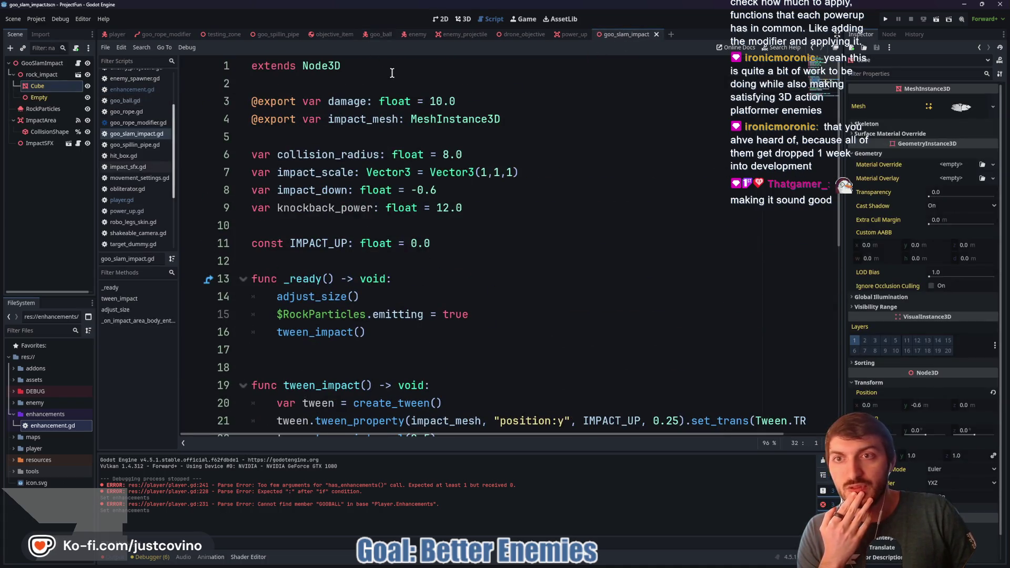
# Look over goo_slam_impact.gd from its extends Node3D line, then return to player.gd
pyautogui.moveTo(343, 65); pyautogui.dragTo(251, 62)
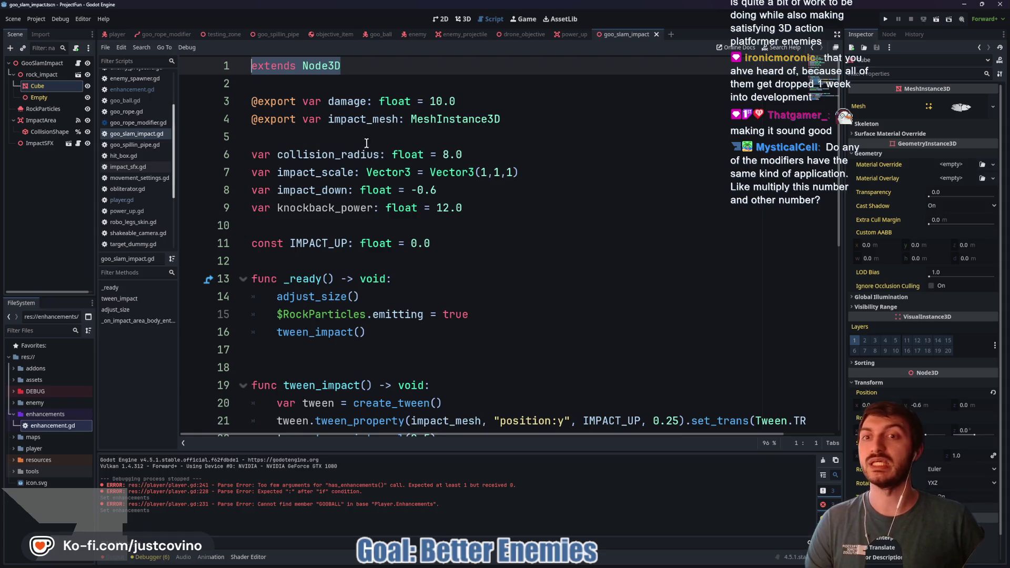
pyautogui.click(326, 139)
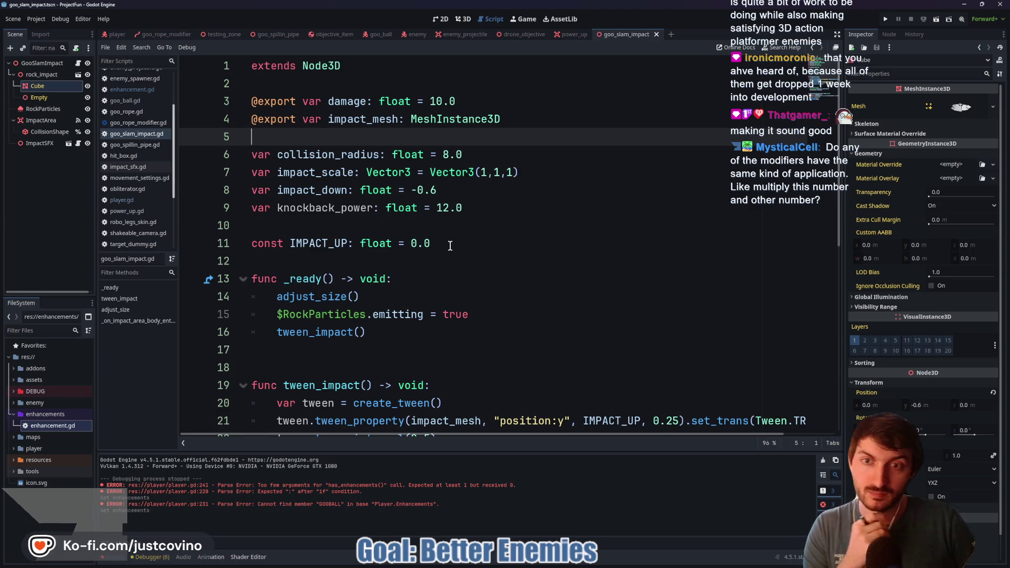
pyautogui.scroll(-5, 384, 224)
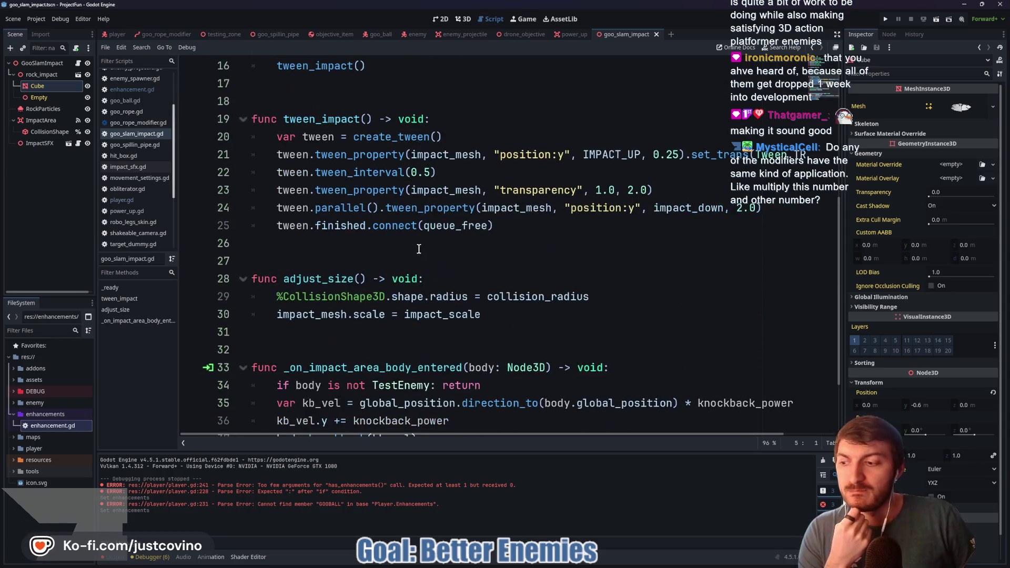
pyautogui.scroll(5, 435, 262)
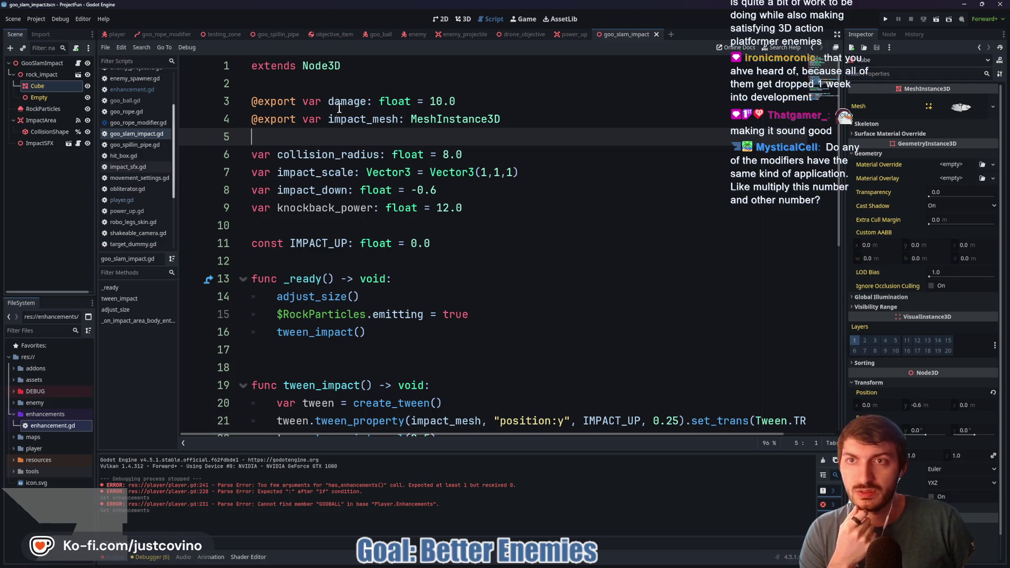
pyautogui.click(116, 34)
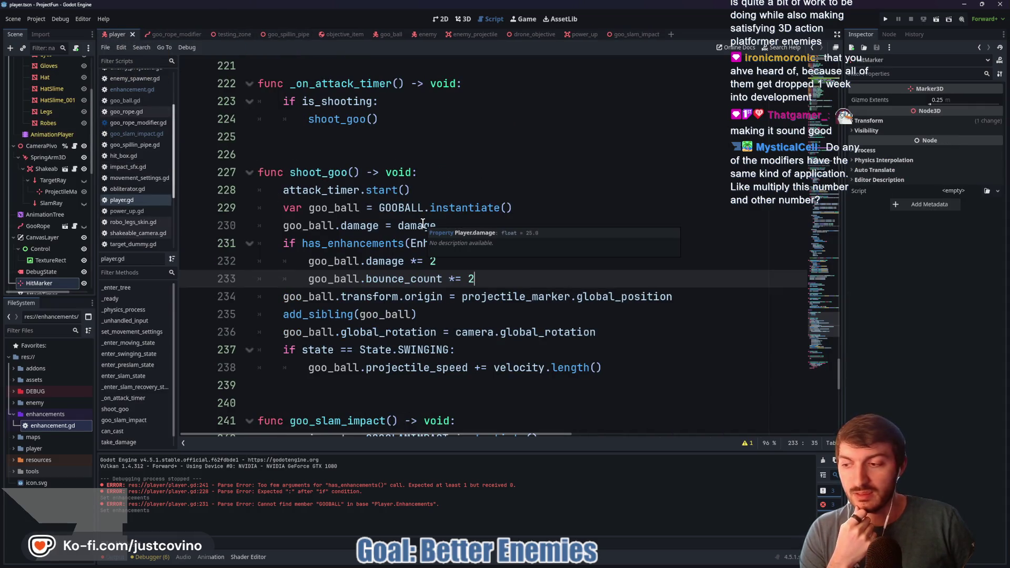
# Browse player.gd, collapse the CanvasLayer node, and select the shoot_goo function name
pyautogui.scroll(-2, 409, 224)
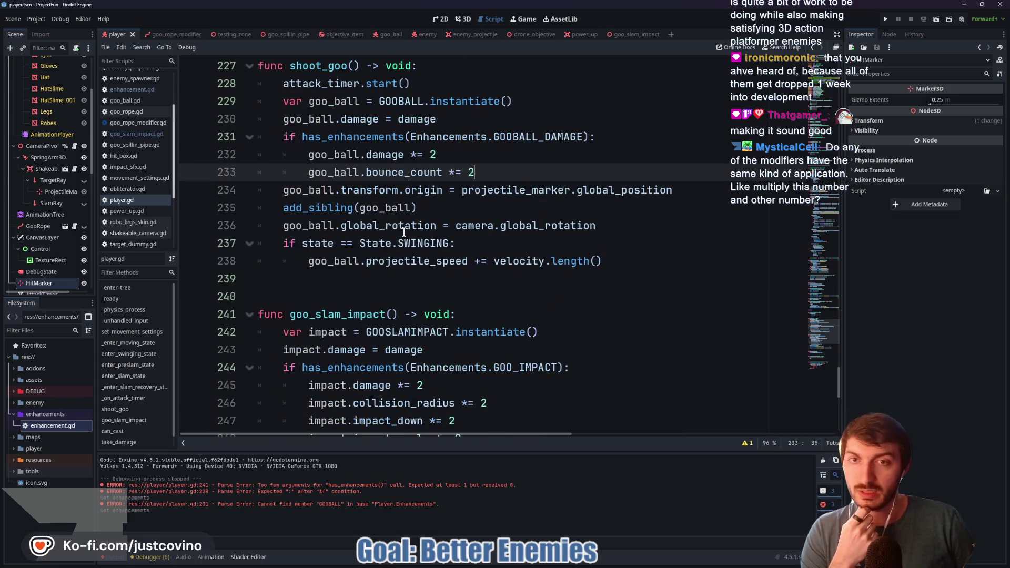
pyautogui.scroll(4, 409, 266)
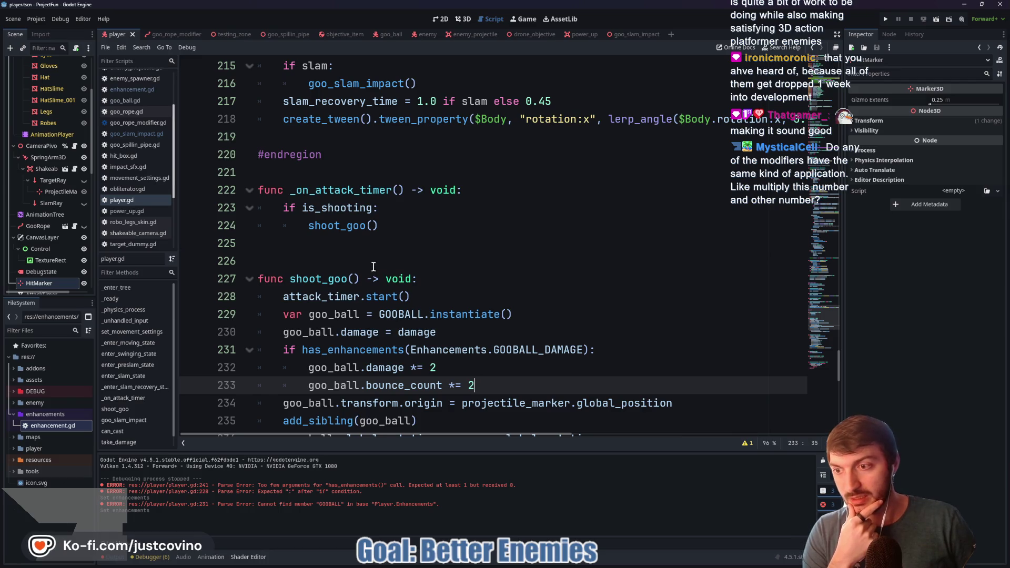
pyautogui.scroll(-1, 373, 267)
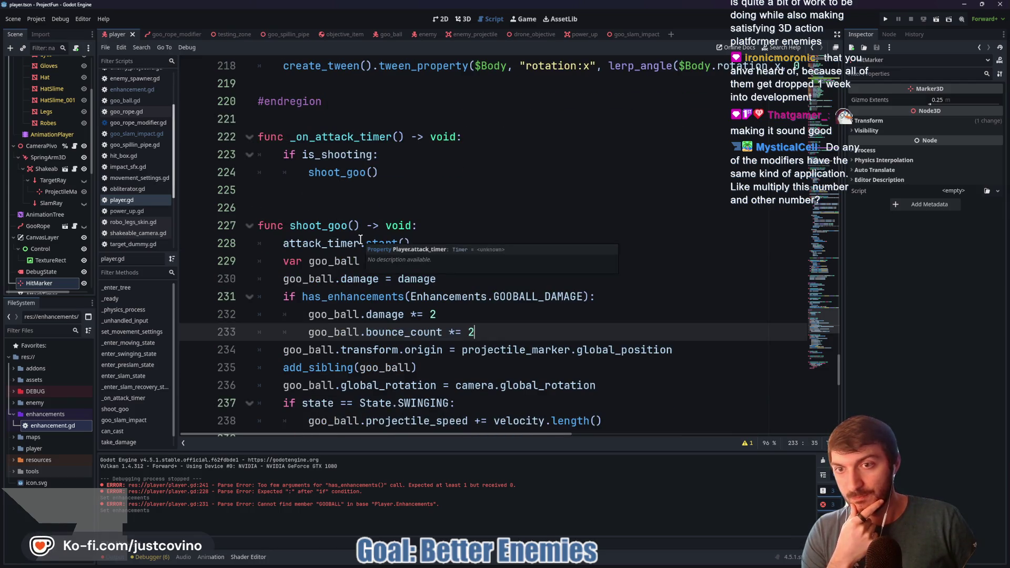
pyautogui.click(13, 237)
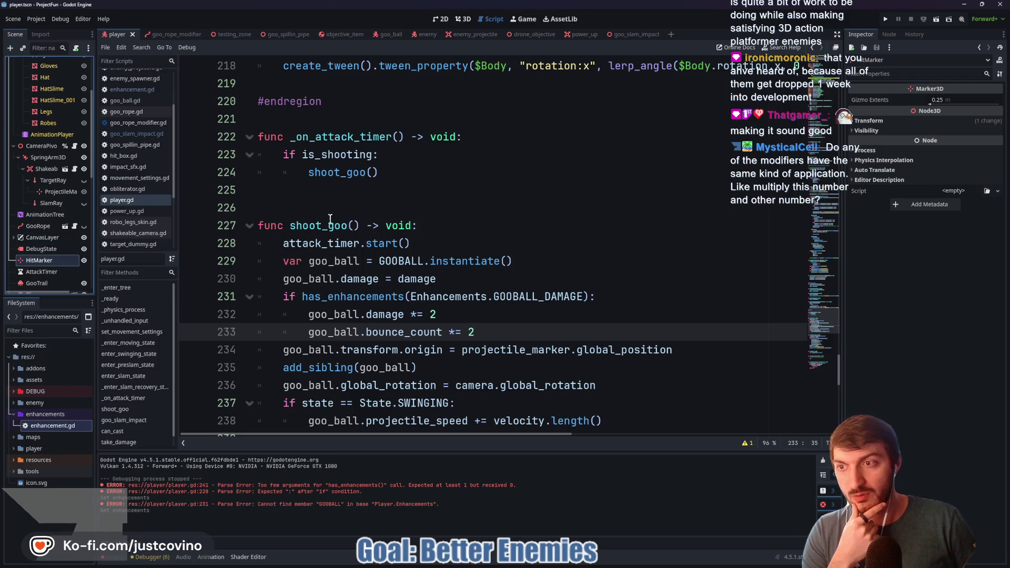
pyautogui.doubleClick(313, 225)
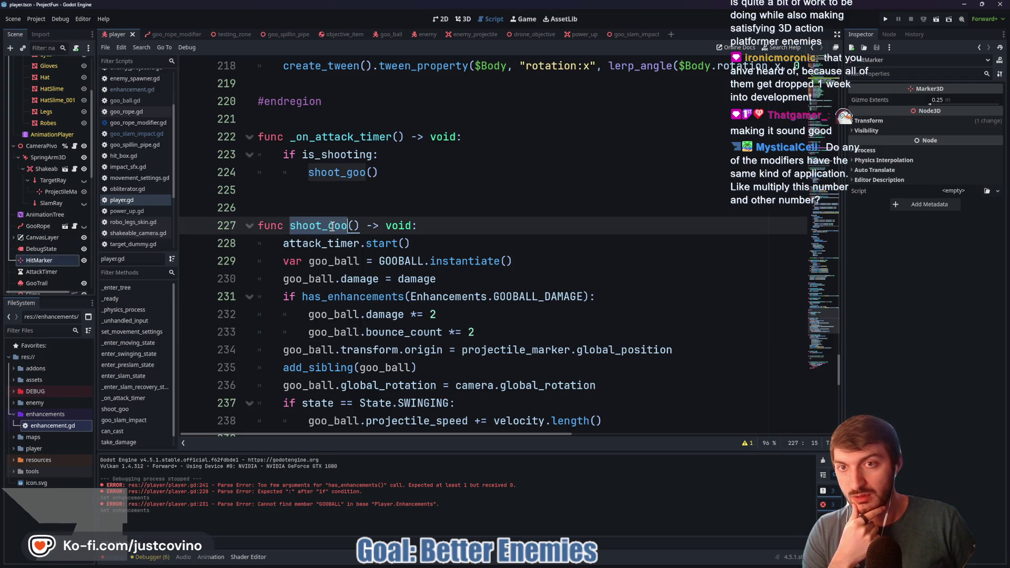
# Collapse the RoboLegs branch and open the testing_zone scene with its script
pyautogui.scroll(5, 43, 251)
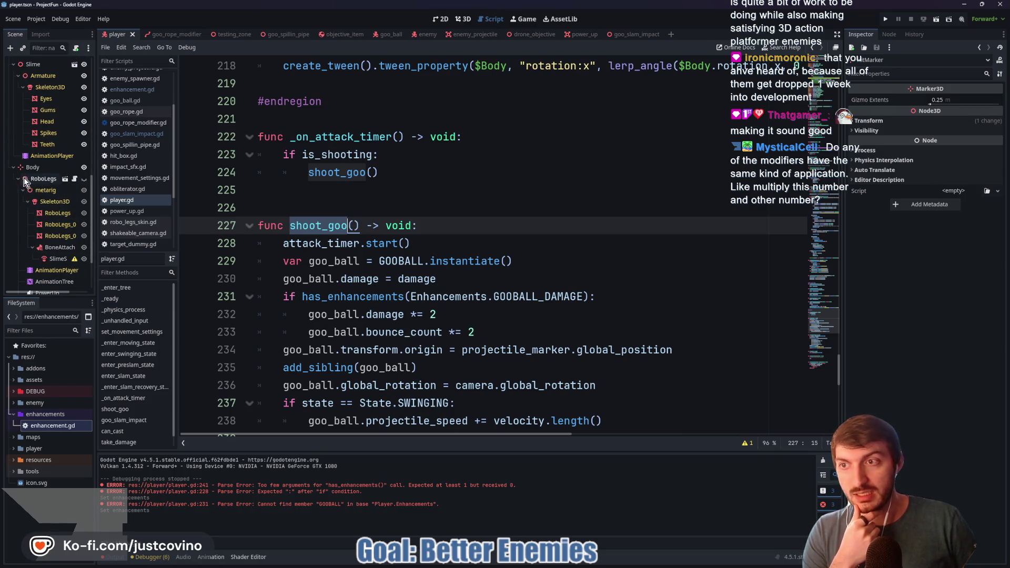
pyautogui.click(17, 180)
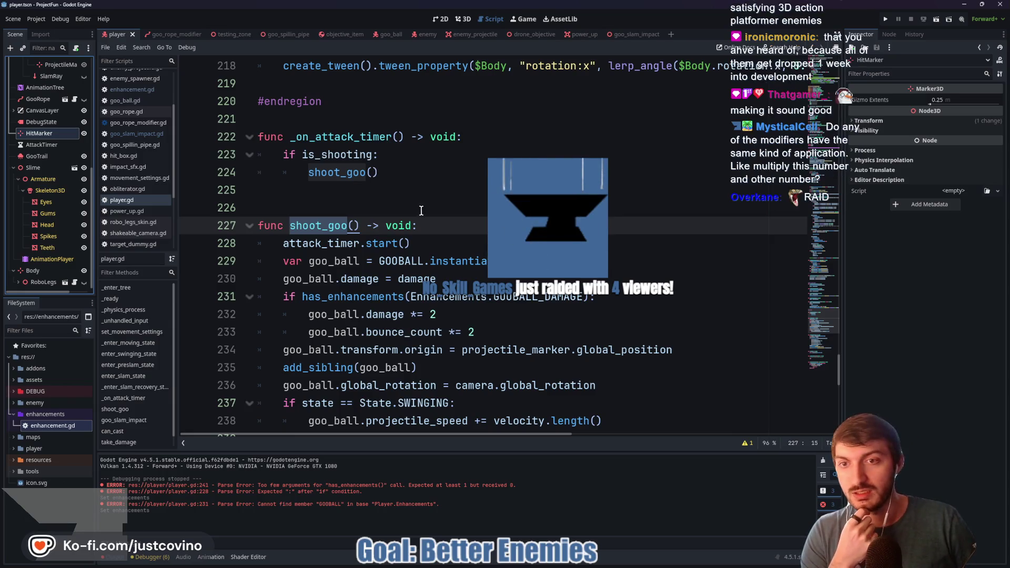
pyautogui.click(400, 209)
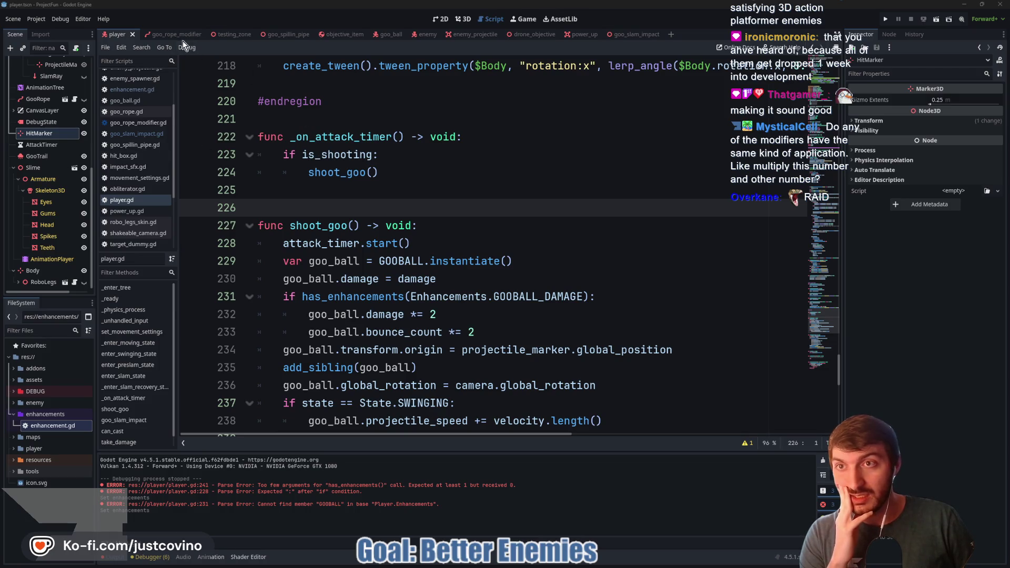
pyautogui.click(233, 36)
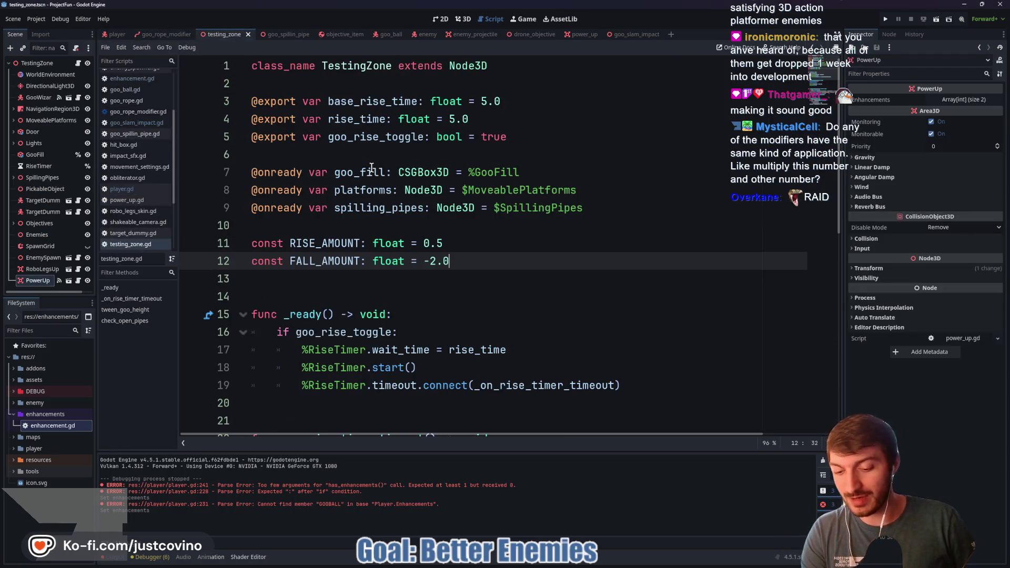
pyautogui.press('F6')
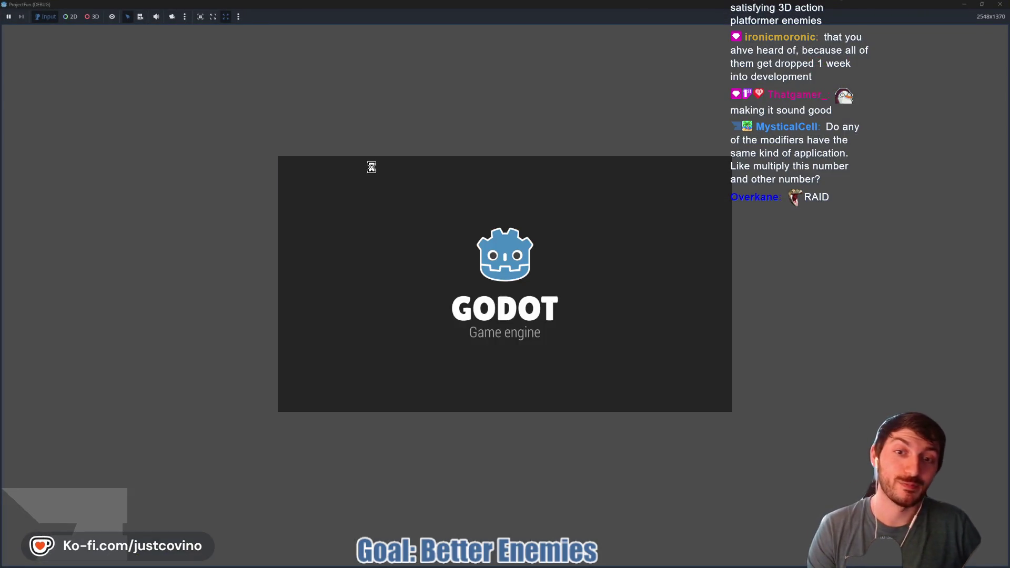
pyautogui.press('w')
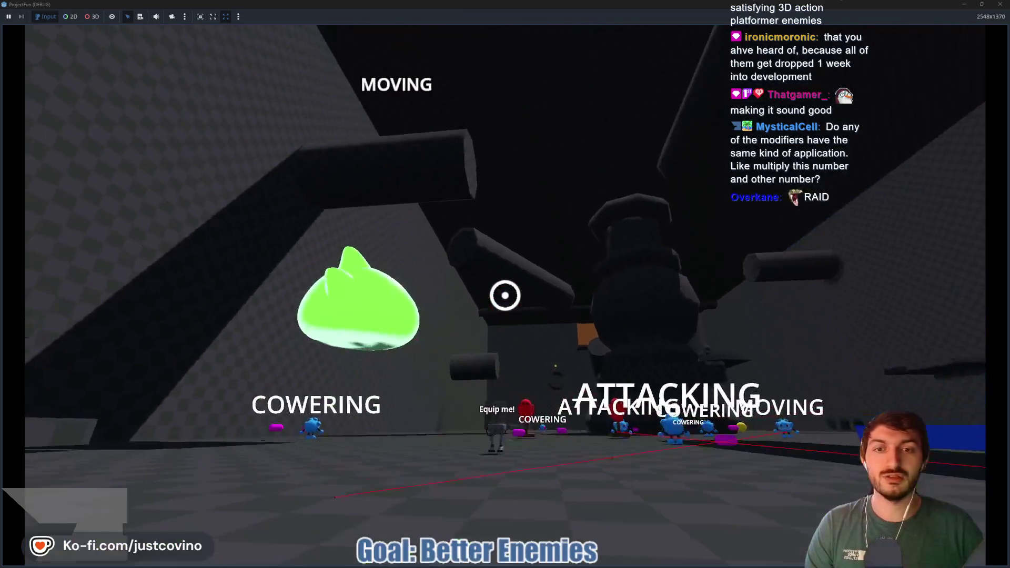
pyautogui.click(505, 296)
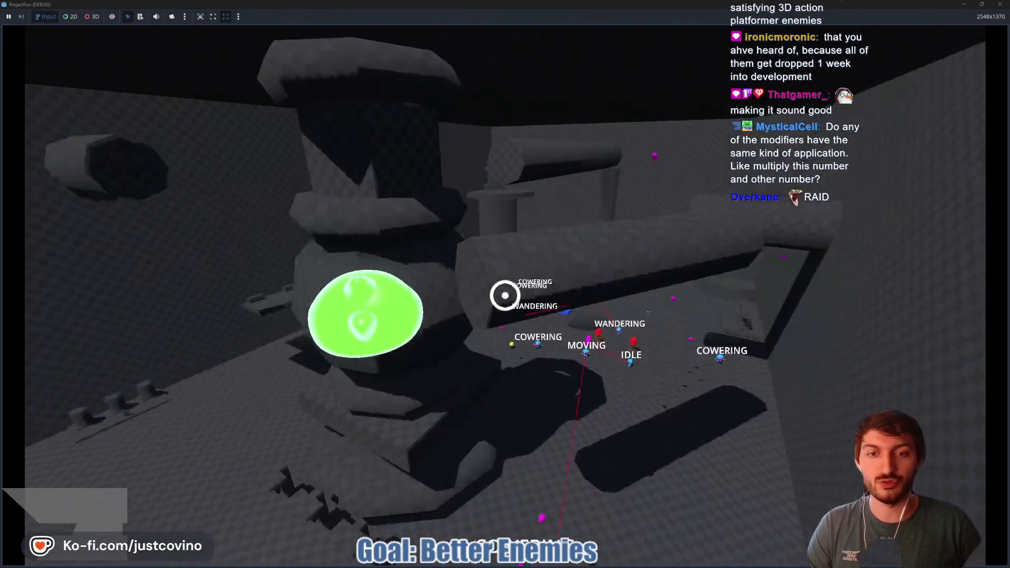
pyautogui.click(505, 295)
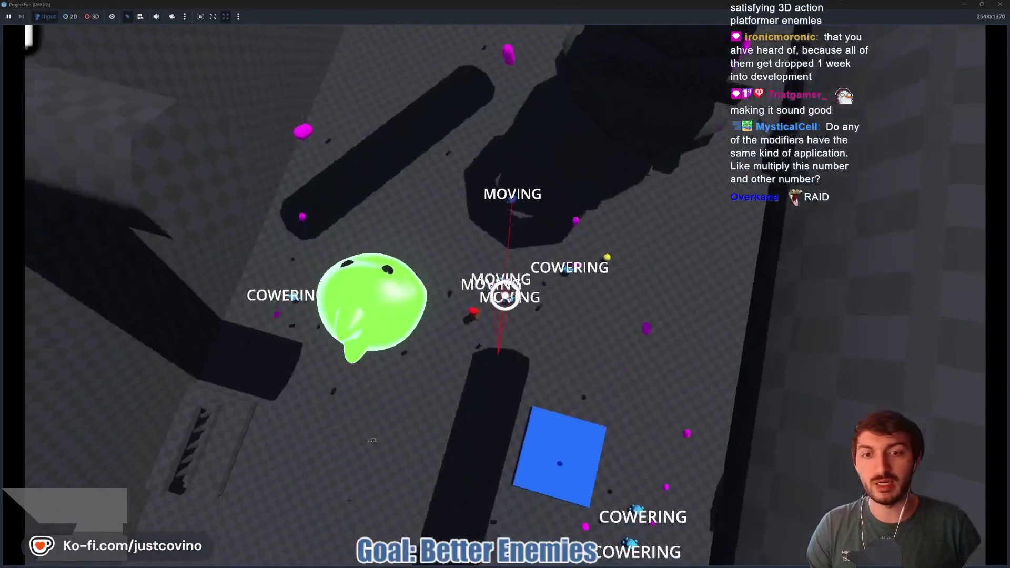
pyautogui.click(505, 295)
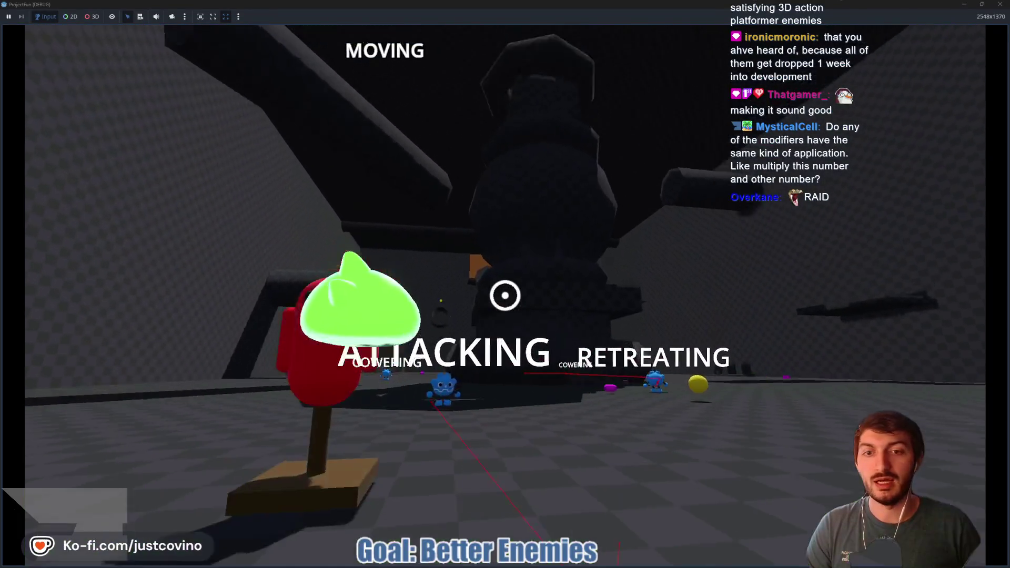
pyautogui.click(505, 295)
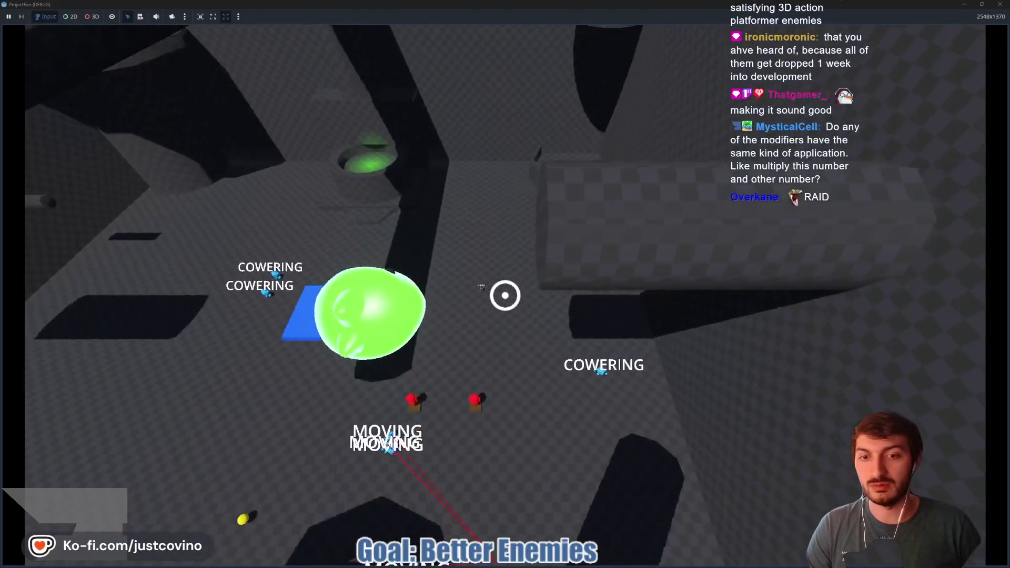
pyautogui.click(505, 295)
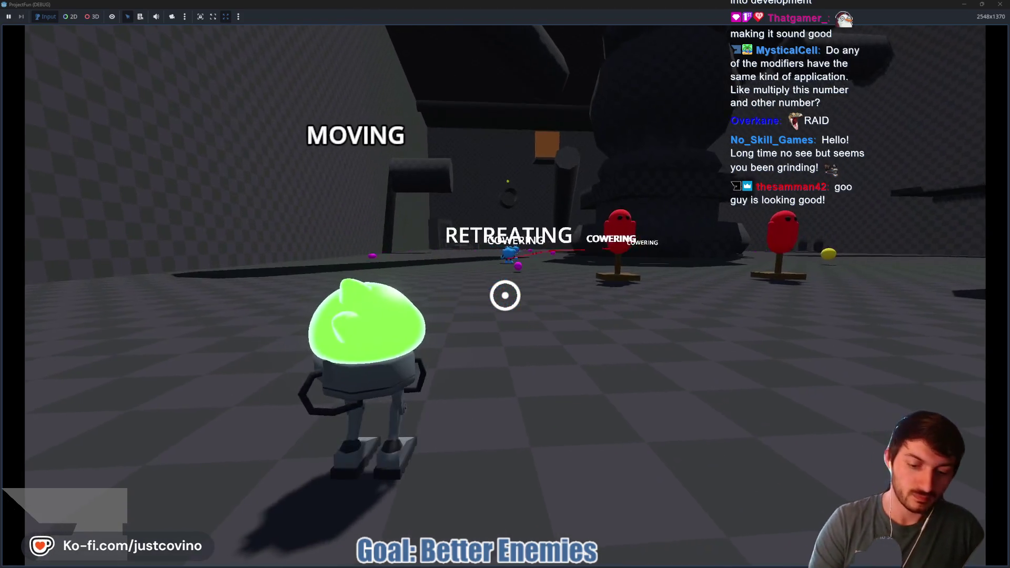
pyautogui.press('F8')
pyautogui.click(477, 273)
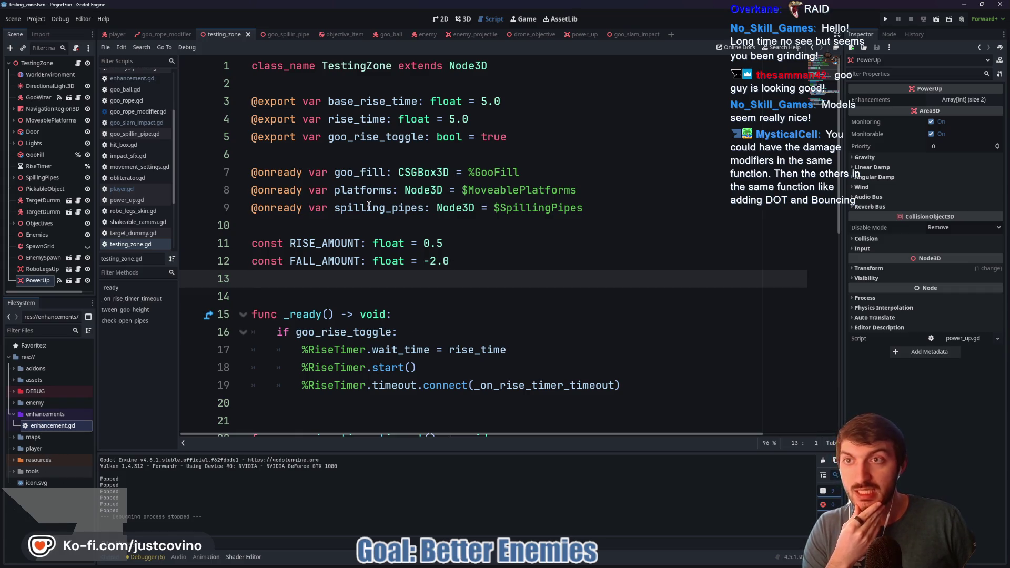
# Show the player scene in the 3D view and orbit around the slime
pyautogui.click(124, 36)
pyautogui.click(469, 19)
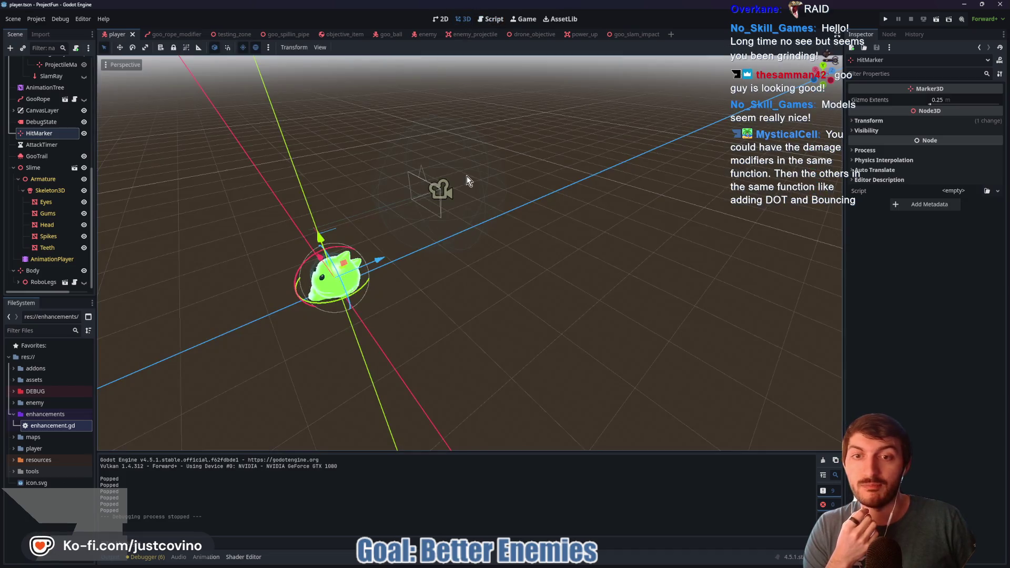
pyautogui.scroll(3, 577, 263)
pyautogui.scroll(-4, 577, 263)
pyautogui.moveTo(577, 263); pyautogui.dragTo(562, 254)
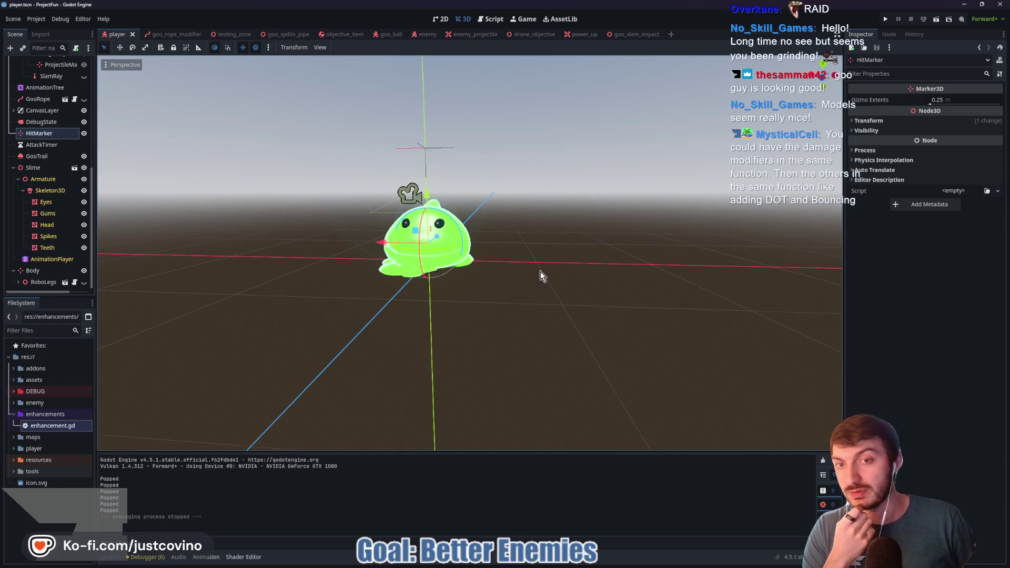
pyautogui.scroll(4, 540, 274)
# Centre the slime in the viewport, circle it in green, and open File Explorer
pyautogui.moveTo(537, 274); pyautogui.dragTo(450, 305)
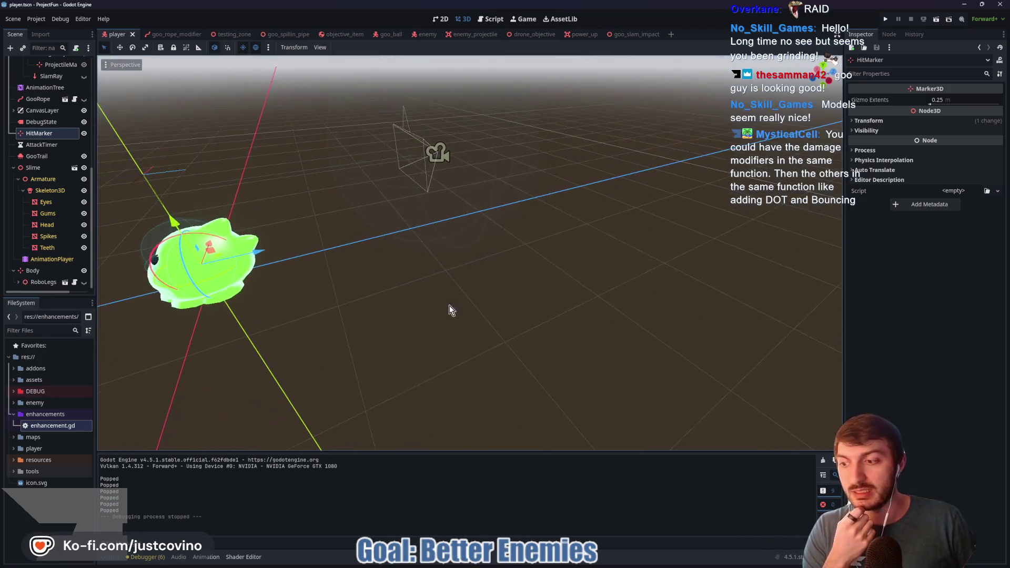
pyautogui.moveTo(288, 298); pyautogui.dragTo(437, 286)
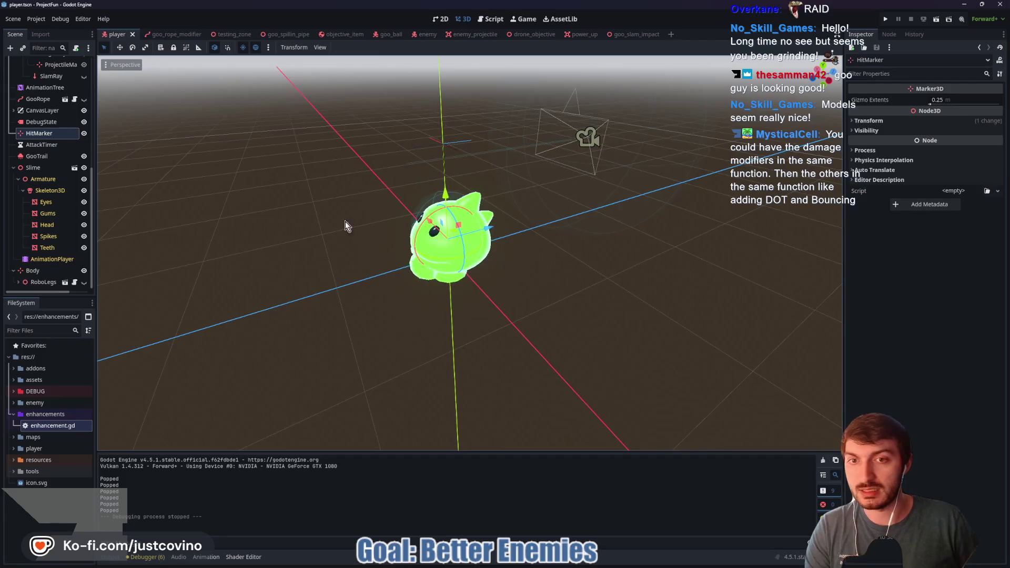
pyautogui.scroll(-4, 509, 258)
pyautogui.moveTo(500, 237)
pyautogui.mouseDown()
pyautogui.moveTo(552, 244)
pyautogui.moveTo(517, 239)
pyautogui.mouseUp()
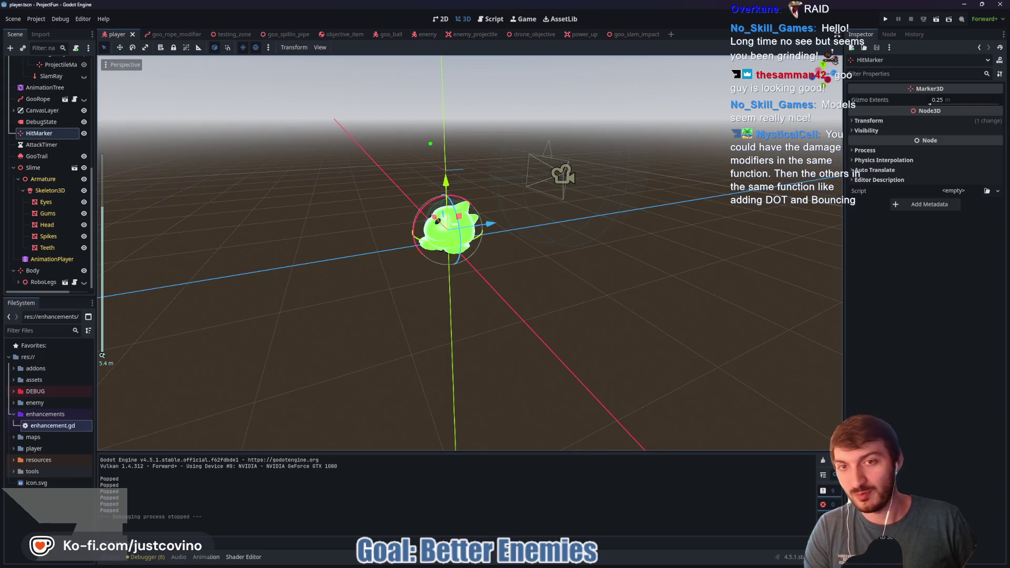
pyautogui.moveTo(430, 144); pyautogui.dragTo(426, 149)
pyautogui.moveTo(426, 194); pyautogui.dragTo(430, 195)
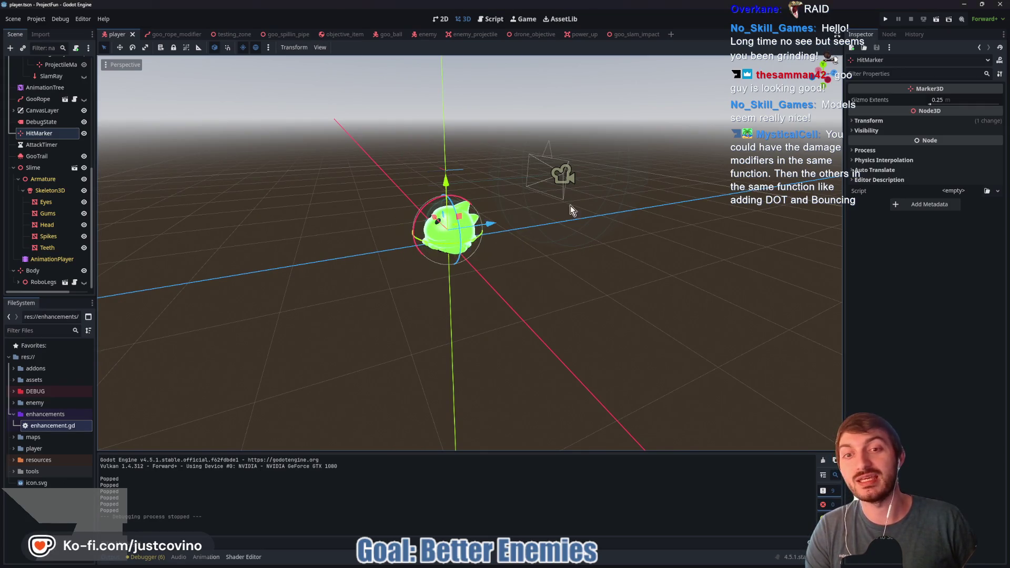
pyautogui.click(575, 564)
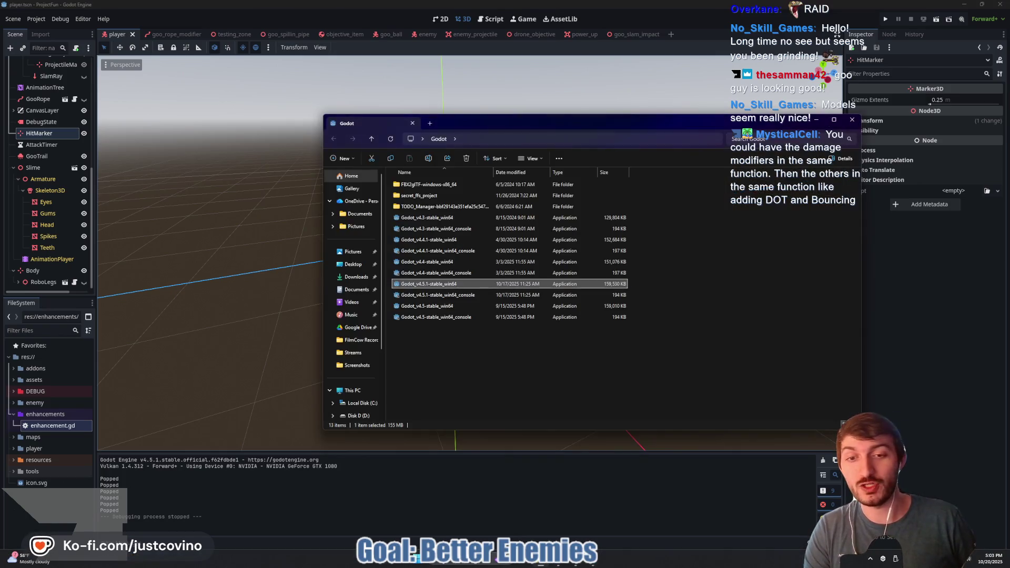
pyautogui.click(356, 271)
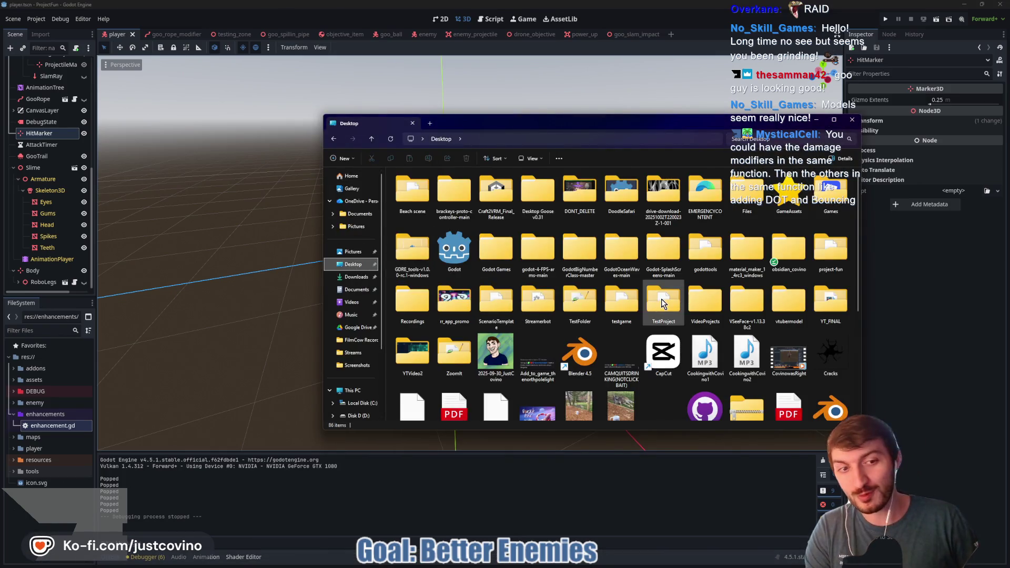
pyautogui.scroll(-5, 620, 288)
pyautogui.doubleClick(620, 288)
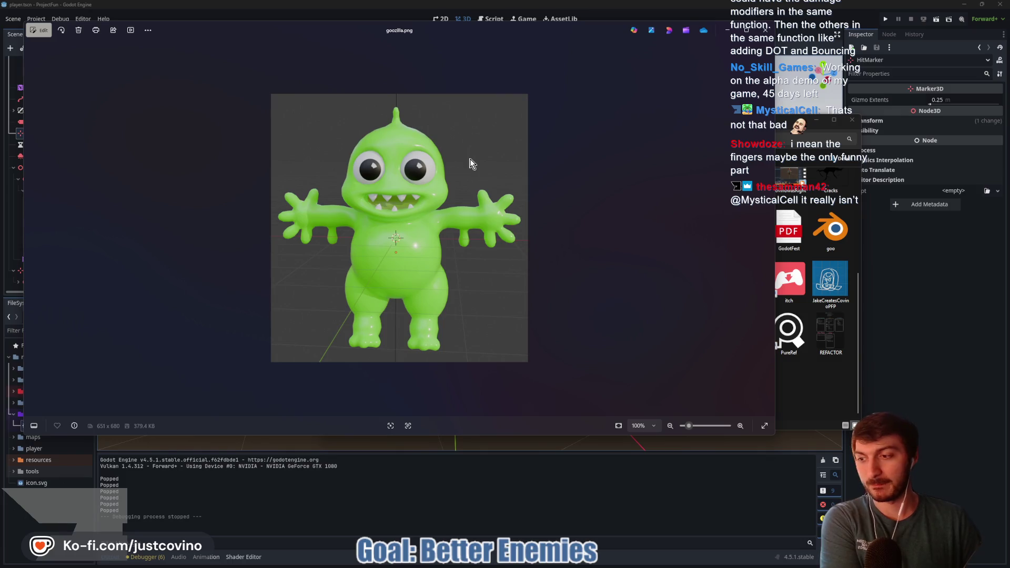
pyautogui.click(766, 29)
pyautogui.click(852, 119)
pyautogui.moveTo(400, 227); pyautogui.dragTo(190, 294)
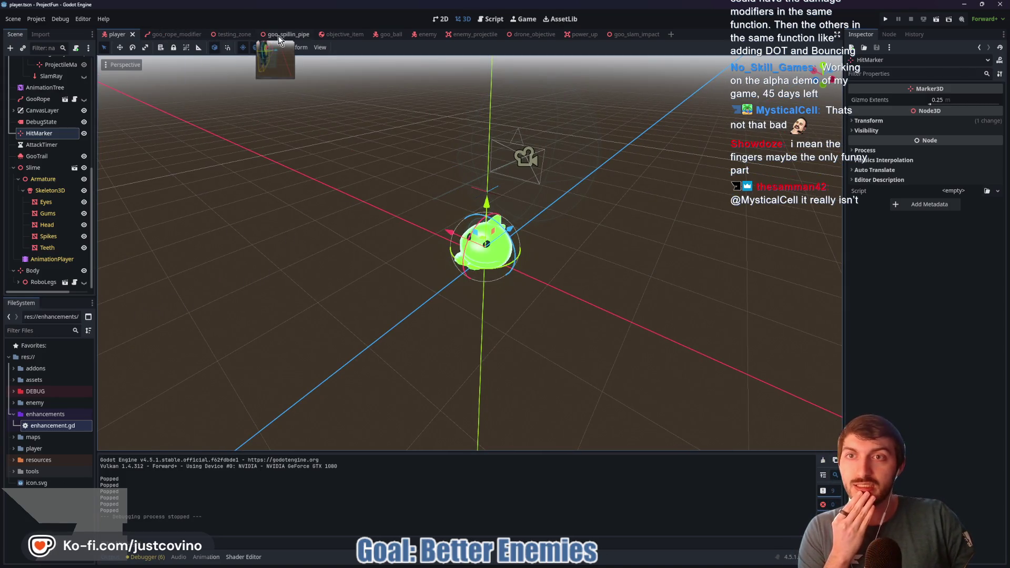
pyautogui.click(230, 34)
# Fly toward the PowerUp platform, sketch and clear a loop, then return to the player scene
pyautogui.moveTo(544, 194)
pyautogui.mouseDown()
pyautogui.moveTo(406, 293)
pyautogui.moveTo(610, 205)
pyautogui.moveTo(518, 202)
pyautogui.mouseUp()
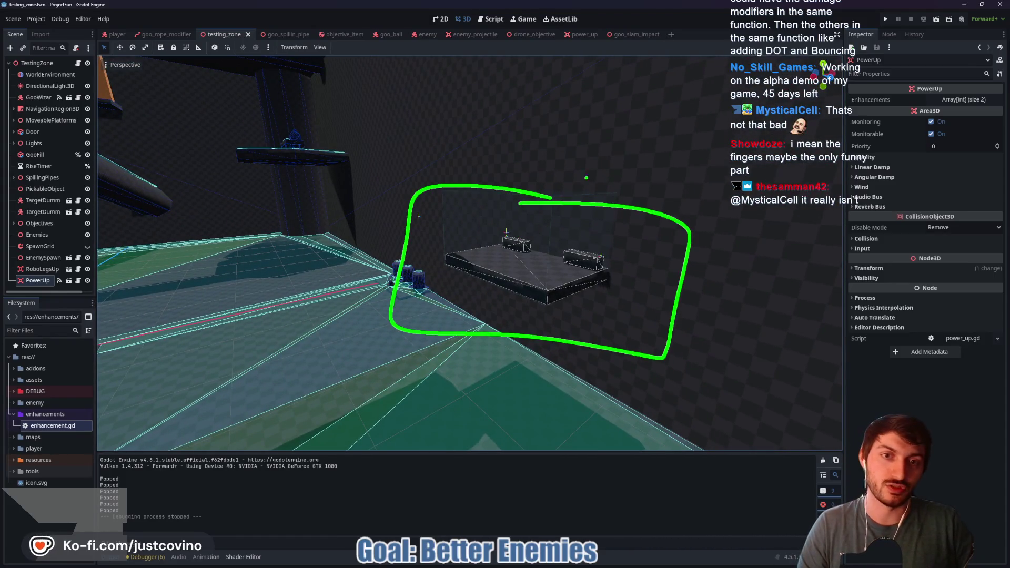
pyautogui.moveTo(571, 94)
pyautogui.mouseDown()
pyautogui.moveTo(548, 153)
pyautogui.moveTo(555, 85)
pyautogui.moveTo(606, 197)
pyautogui.moveTo(656, 59)
pyautogui.mouseUp()
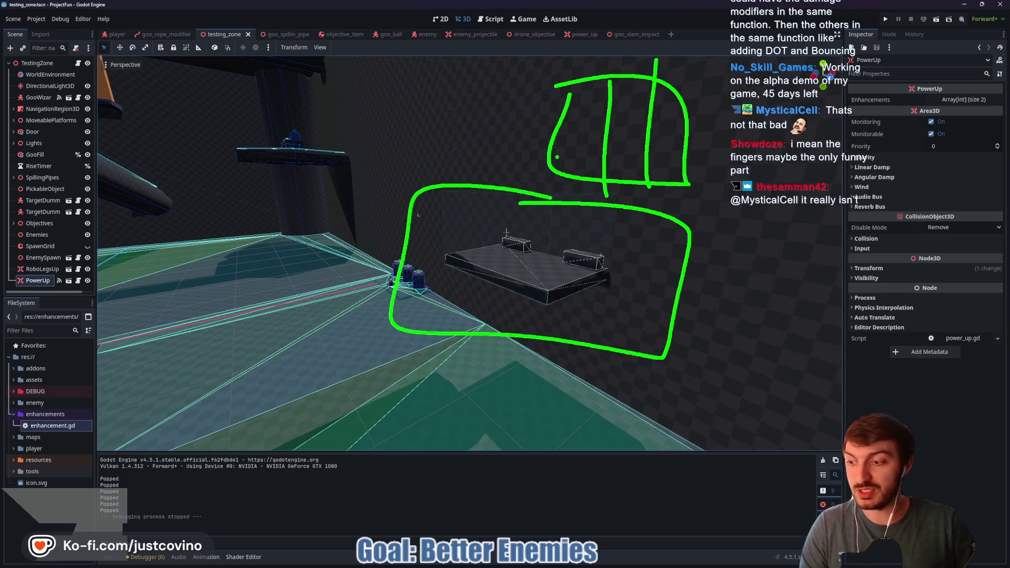
pyautogui.press('Escape')
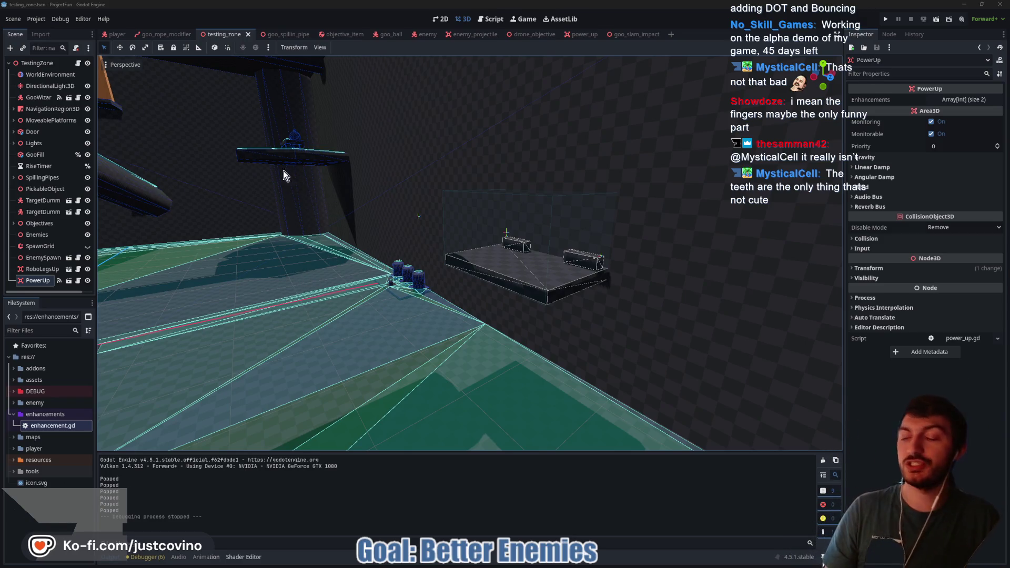
pyautogui.click(123, 35)
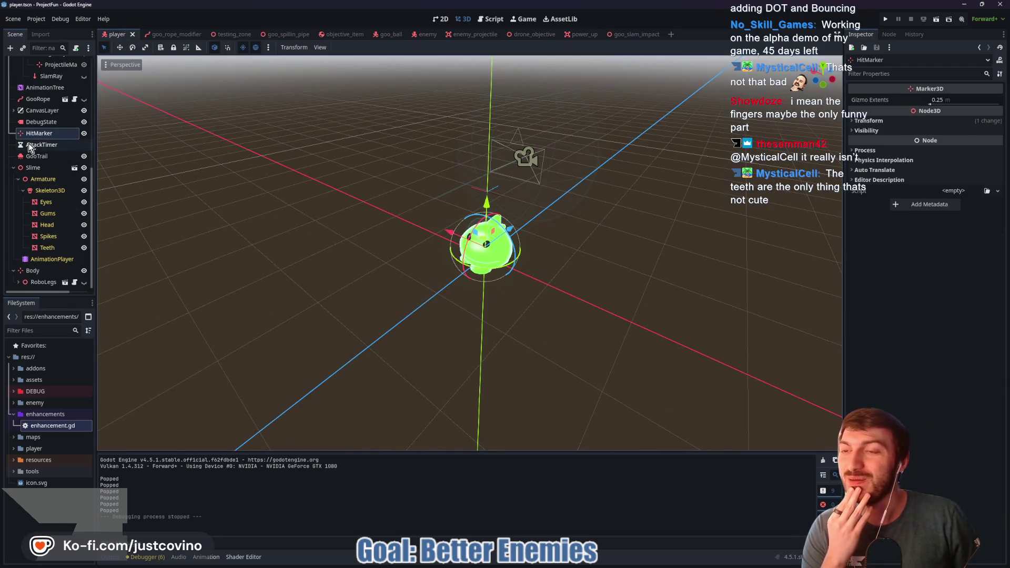
pyautogui.scroll(4, 31, 168)
pyautogui.scroll(2, 33, 170)
pyautogui.click(14, 162)
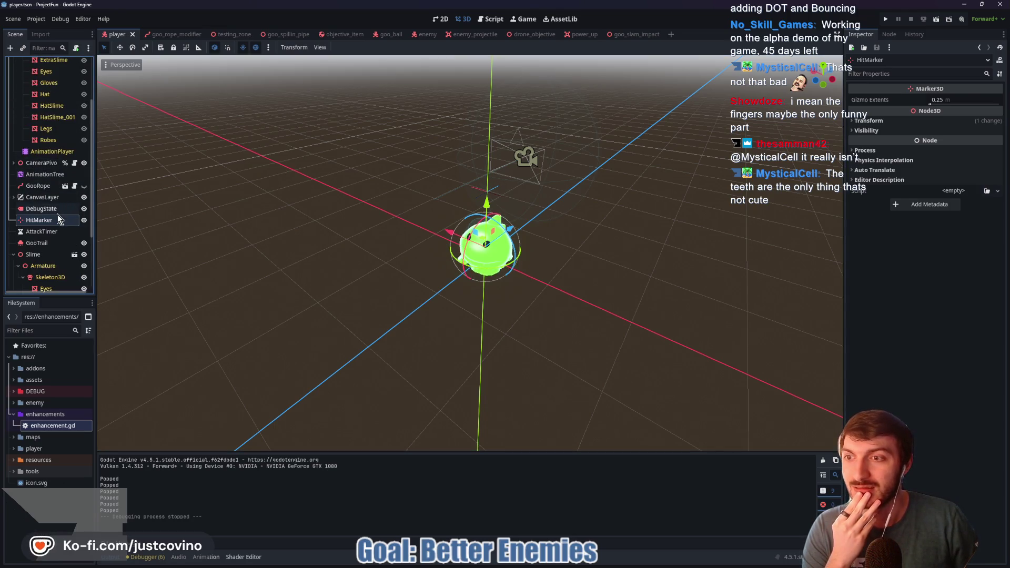
pyautogui.click(13, 254)
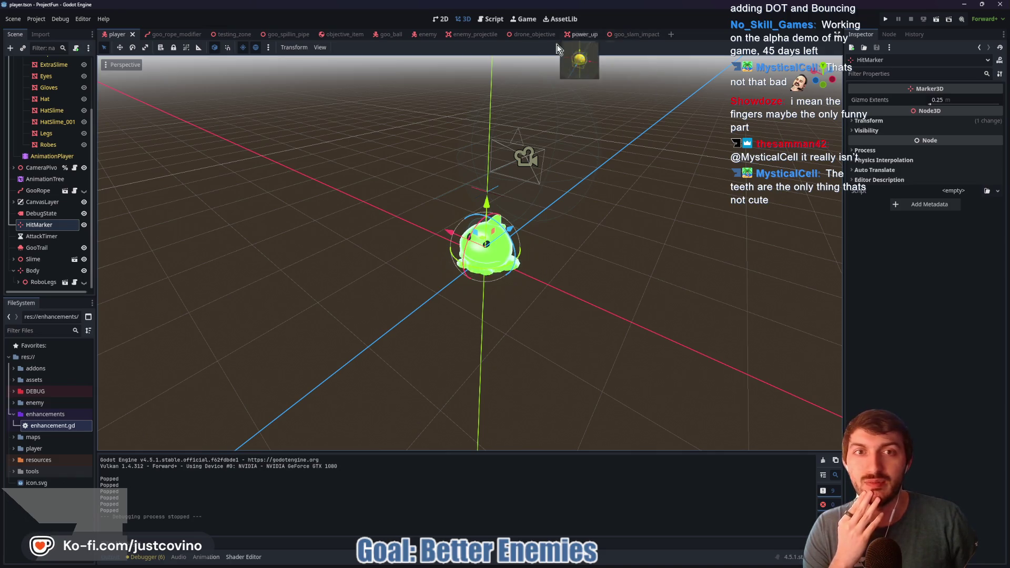
pyautogui.scroll(3, 32, 190)
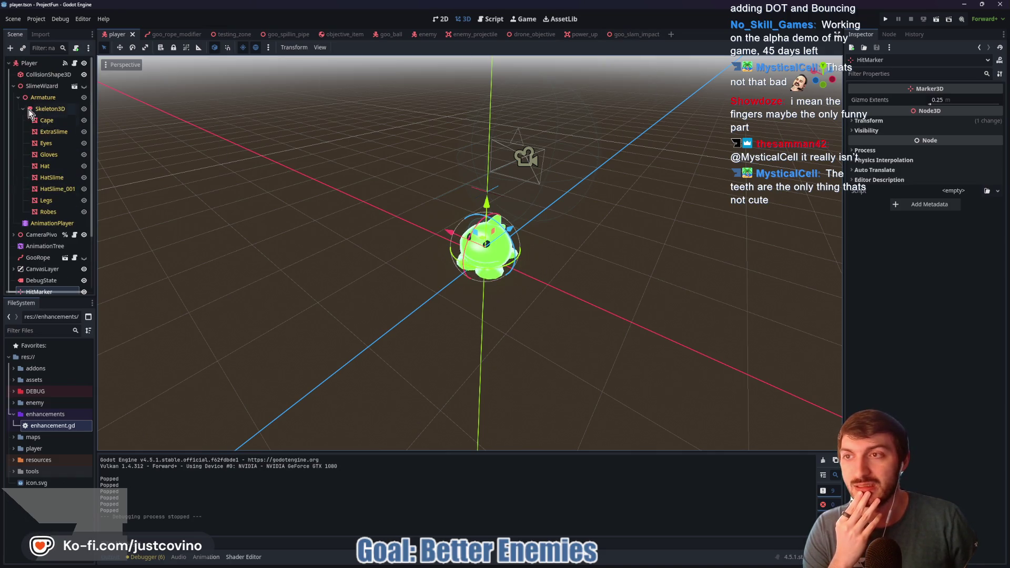
pyautogui.click(13, 86)
pyautogui.click(79, 63)
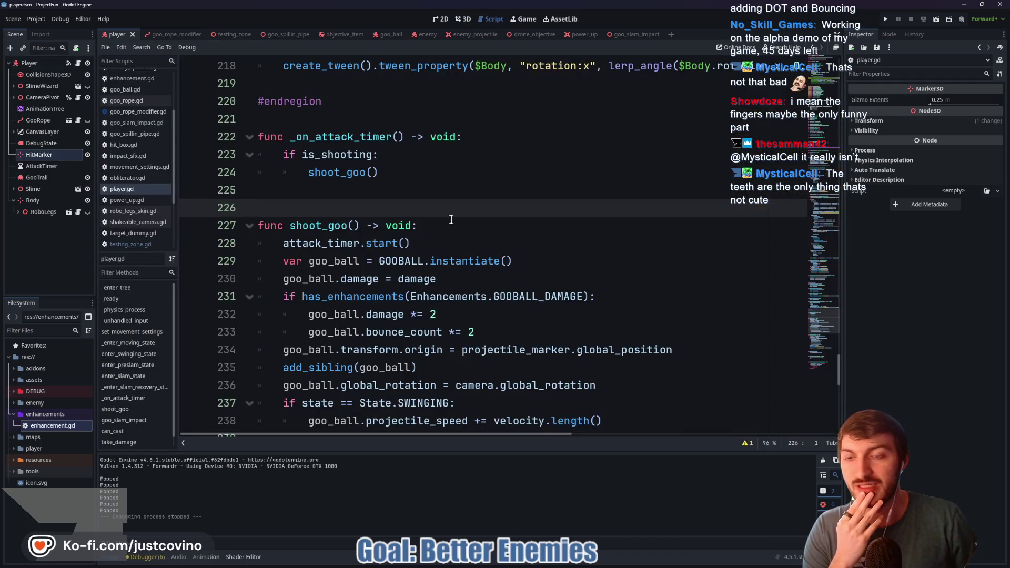
pyautogui.scroll(4, 469, 217)
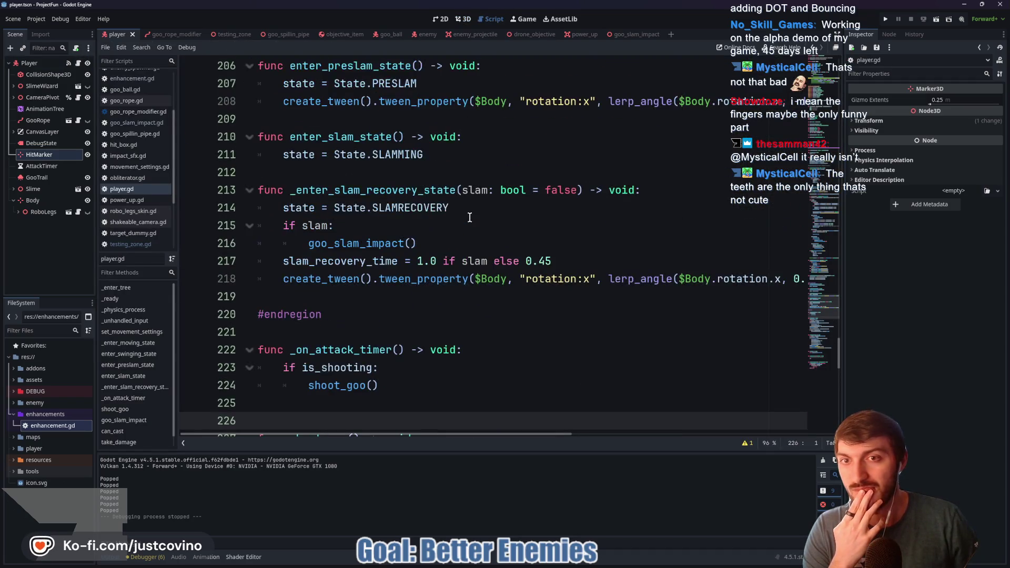
pyautogui.scroll(3, 469, 220)
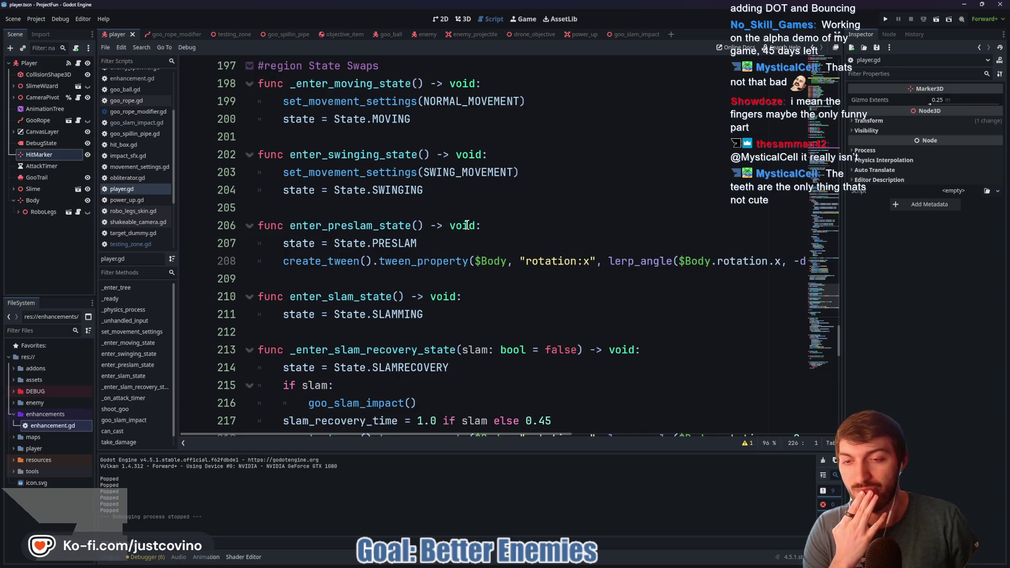
pyautogui.scroll(-2, 465, 224)
pyautogui.scroll(-2, 465, 225)
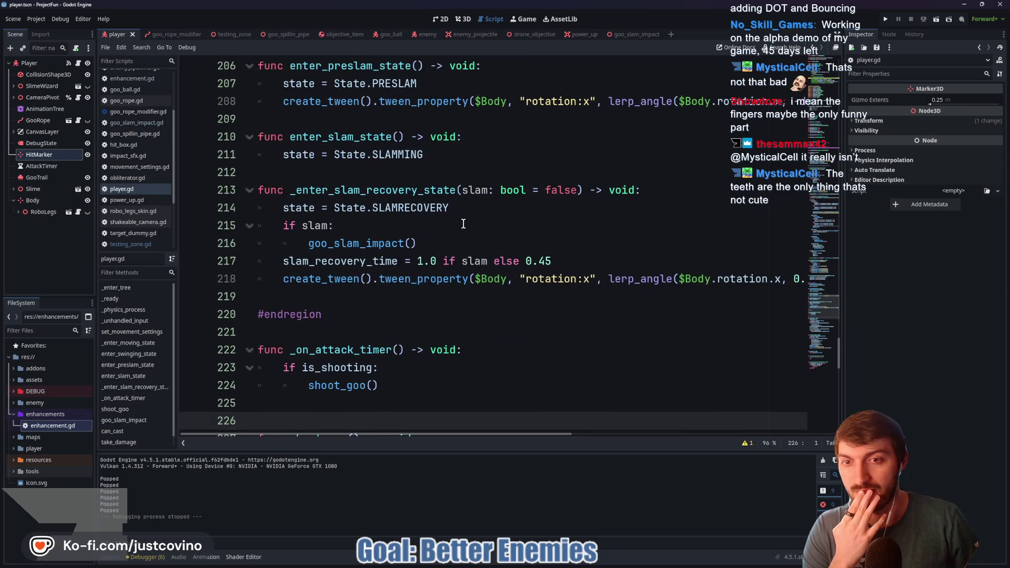
pyautogui.moveTo(426, 239)
pyautogui.mouseDown()
pyautogui.moveTo(285, 239)
pyautogui.moveTo(306, 243)
pyautogui.mouseUp()
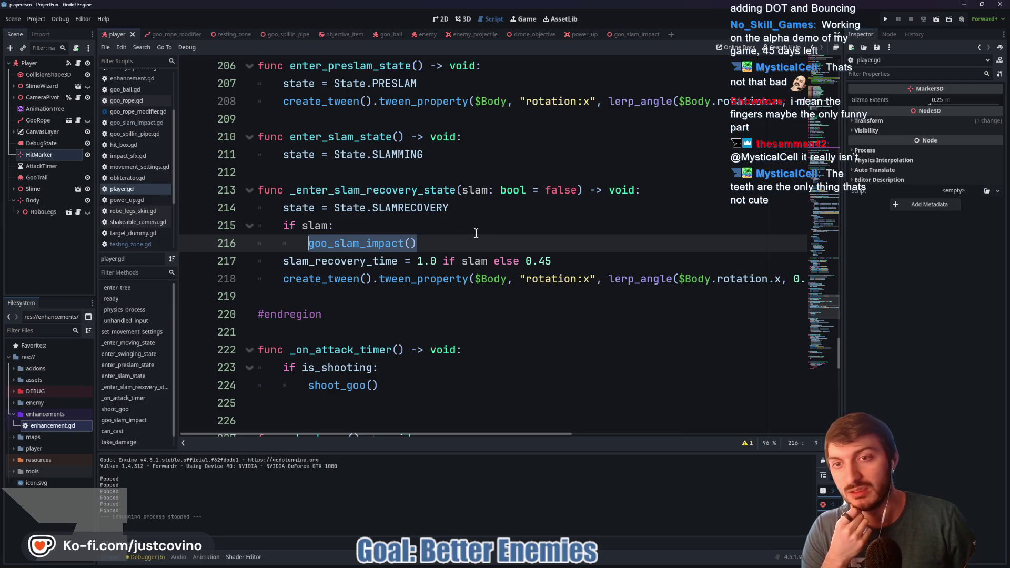
pyautogui.scroll(-1, 430, 240)
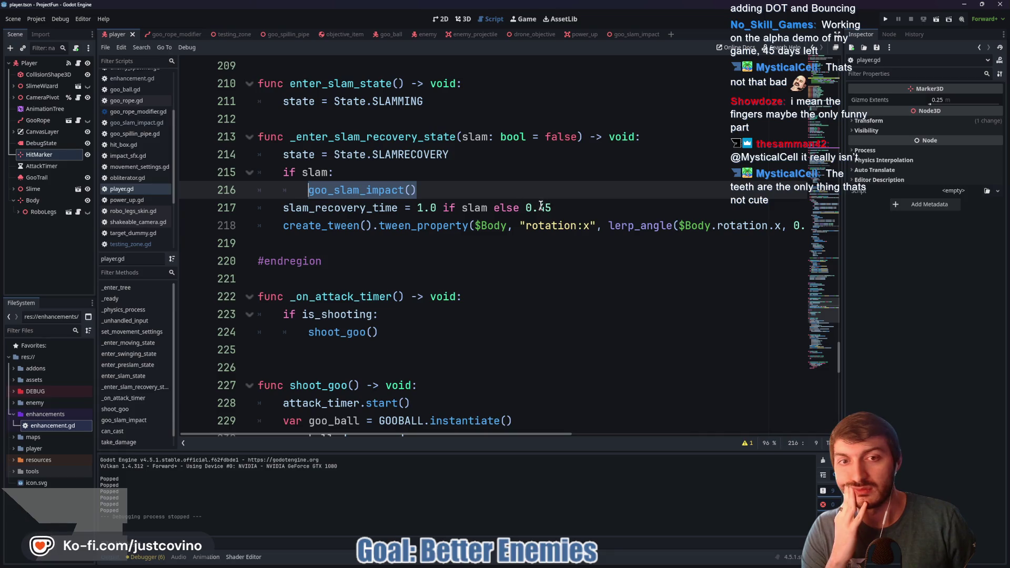
pyautogui.doubleClick(368, 208)
pyautogui.moveTo(447, 435)
pyautogui.mouseDown()
pyautogui.moveTo(670, 435)
pyautogui.moveTo(447, 436)
pyautogui.mouseUp()
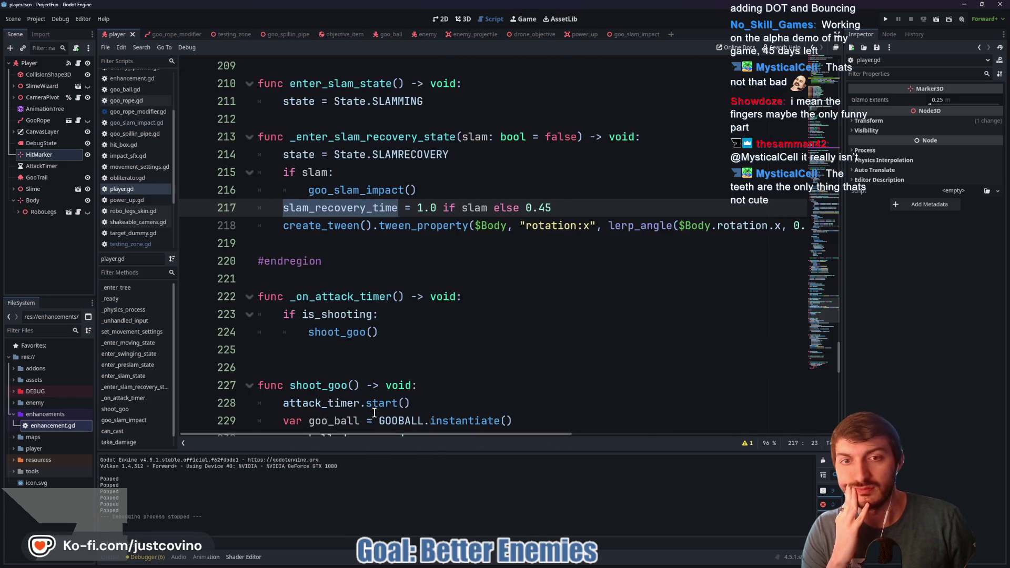
pyautogui.click(557, 209)
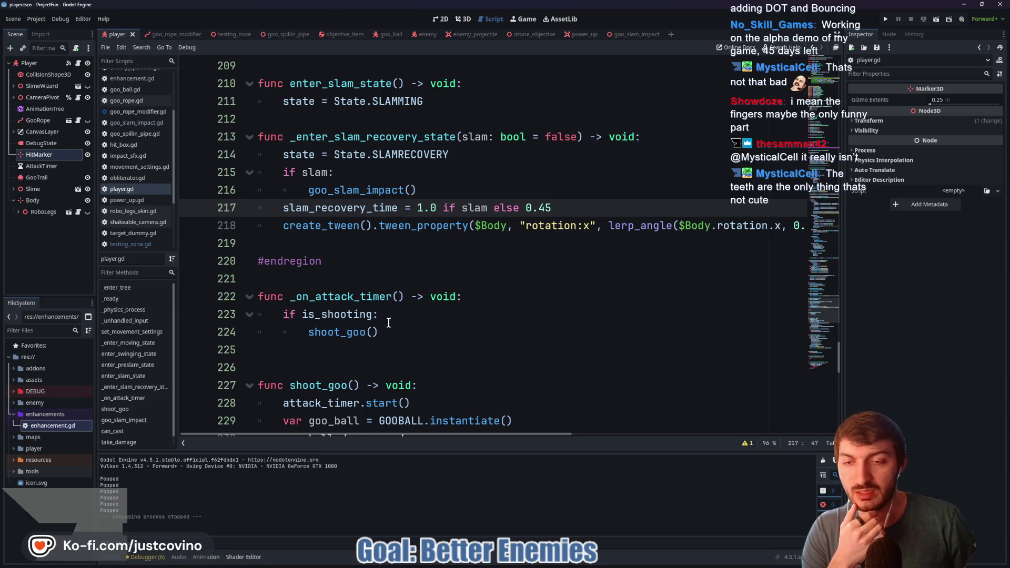
pyautogui.scroll(1, 389, 335)
pyautogui.scroll(-1, 387, 336)
pyautogui.doubleClick(351, 332)
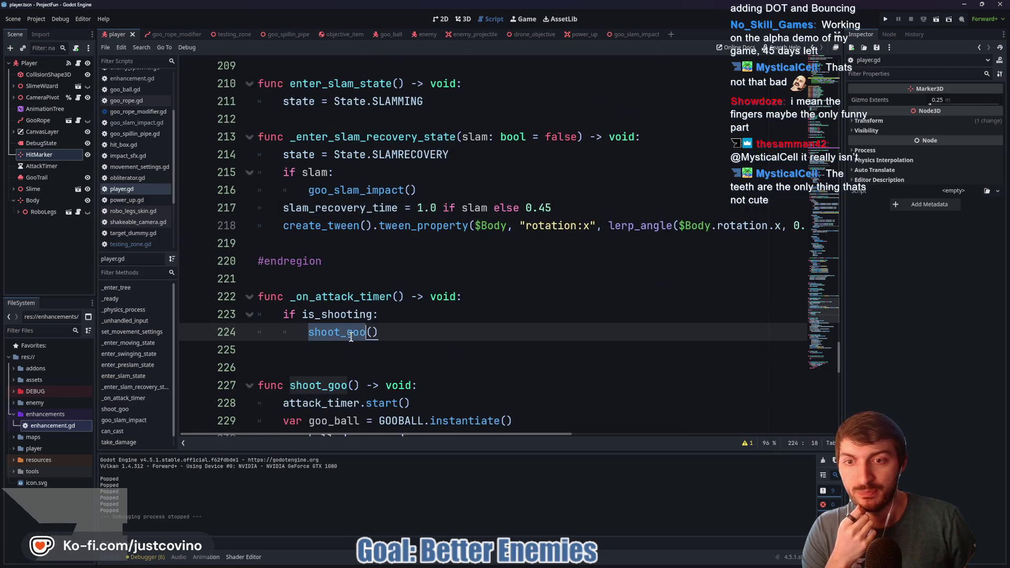
pyautogui.scroll(-3, 379, 334)
pyautogui.scroll(-1, 454, 240)
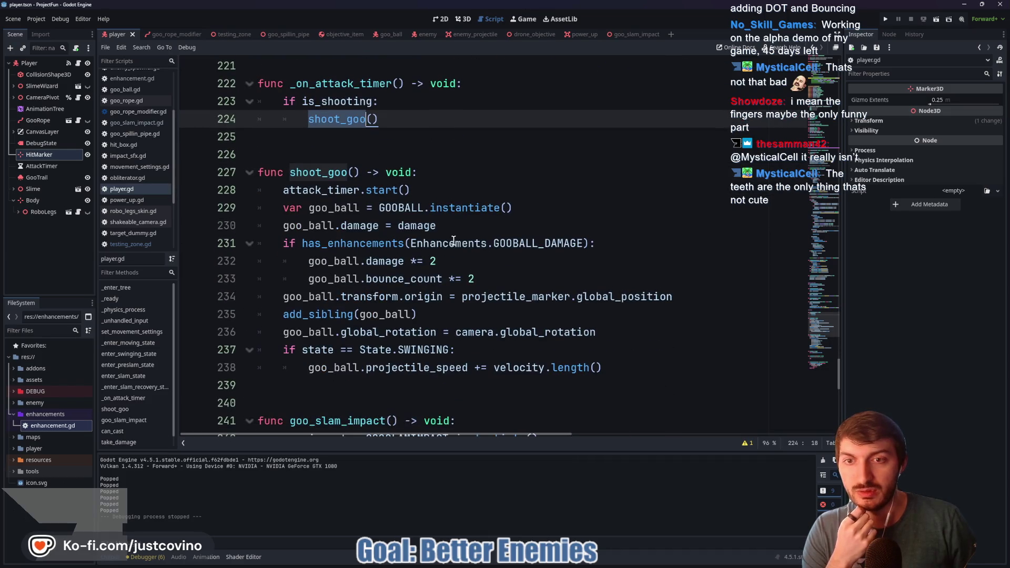
pyautogui.moveTo(338, 196)
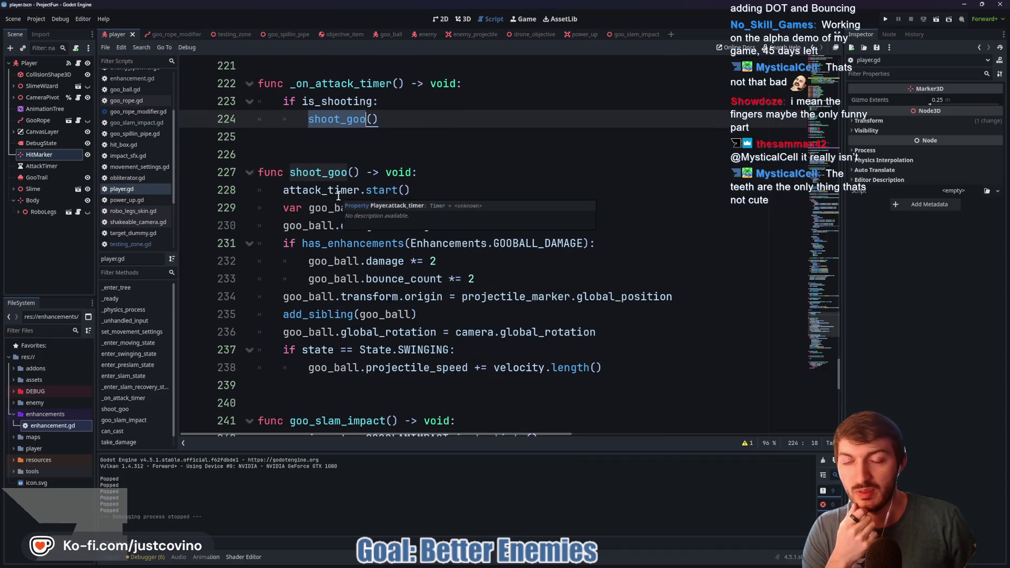
pyautogui.moveTo(647, 561)
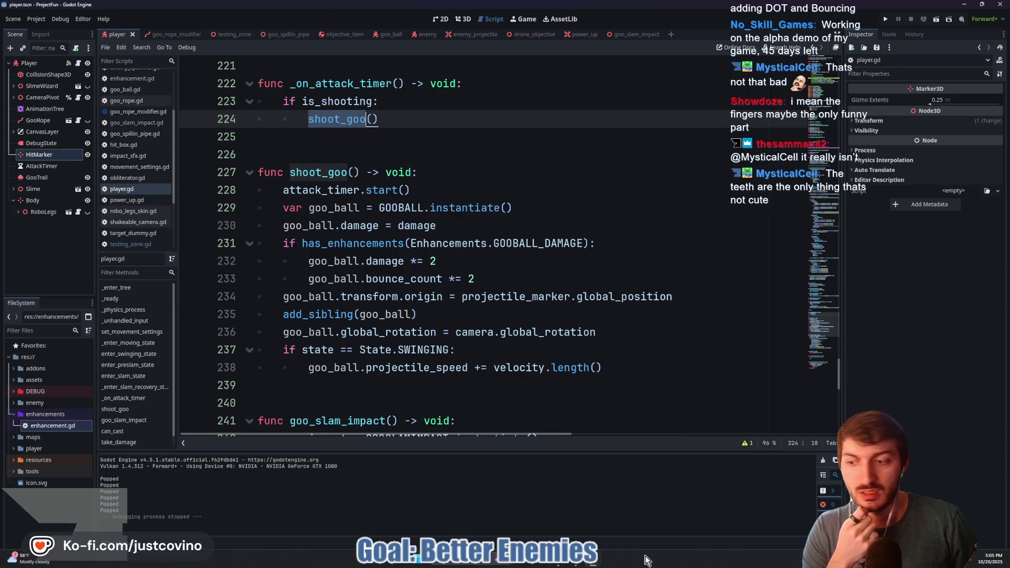
pyautogui.click(600, 563)
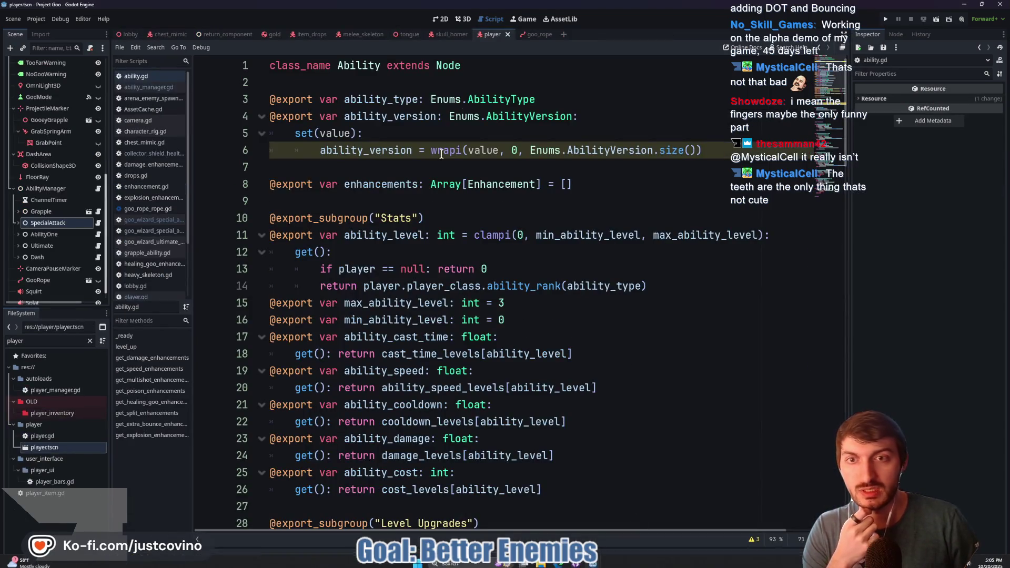
pyautogui.scroll(-3, 408, 178)
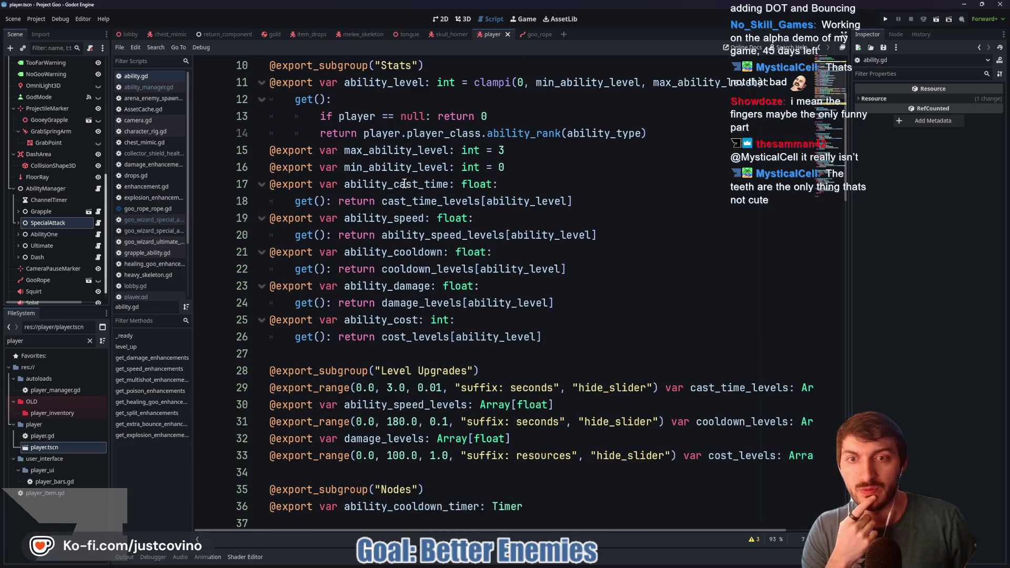
pyautogui.scroll(-4, 402, 185)
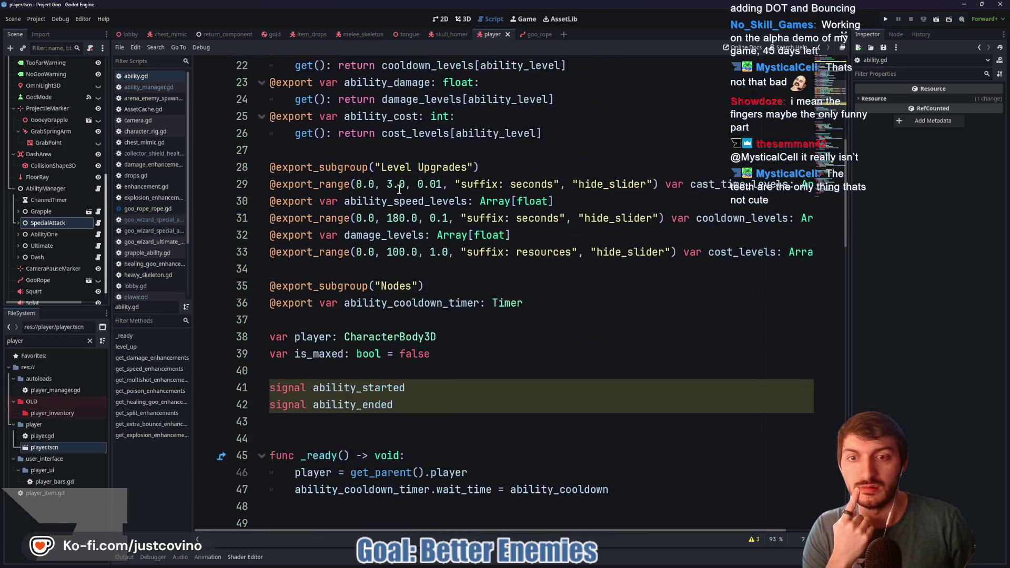
pyautogui.scroll(-8, 396, 191)
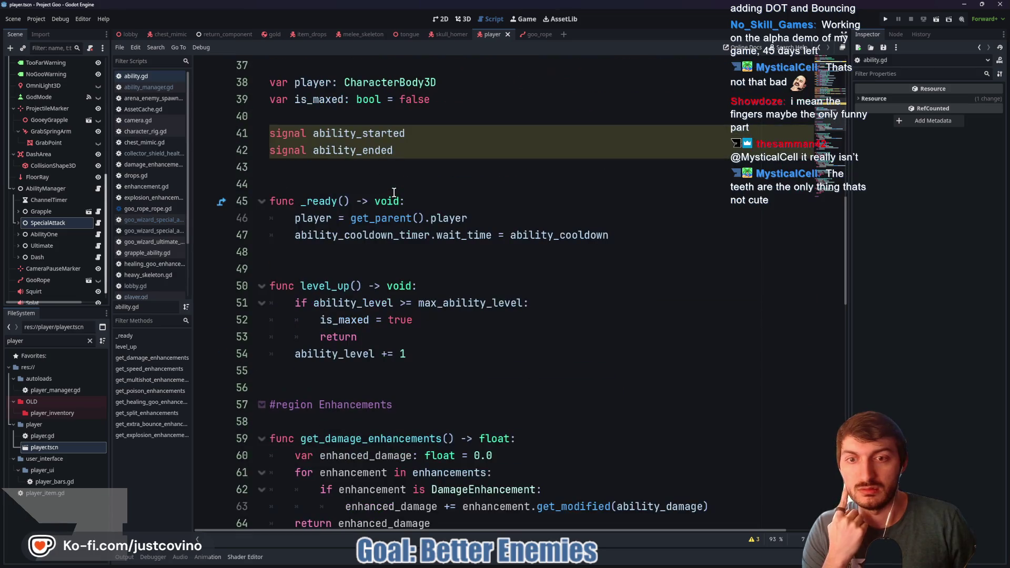
pyautogui.scroll(-2, 392, 194)
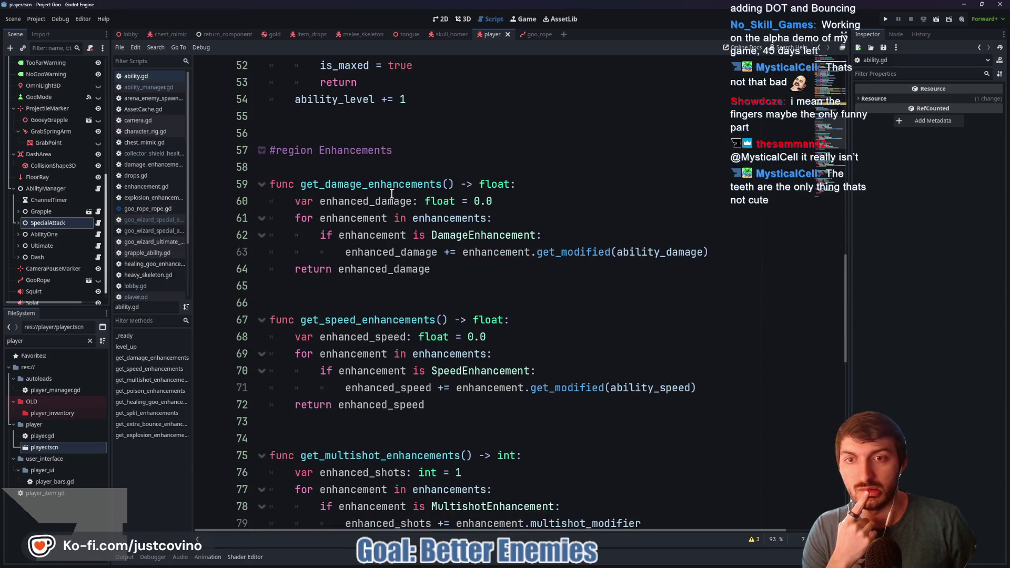
pyautogui.doubleClick(352, 188)
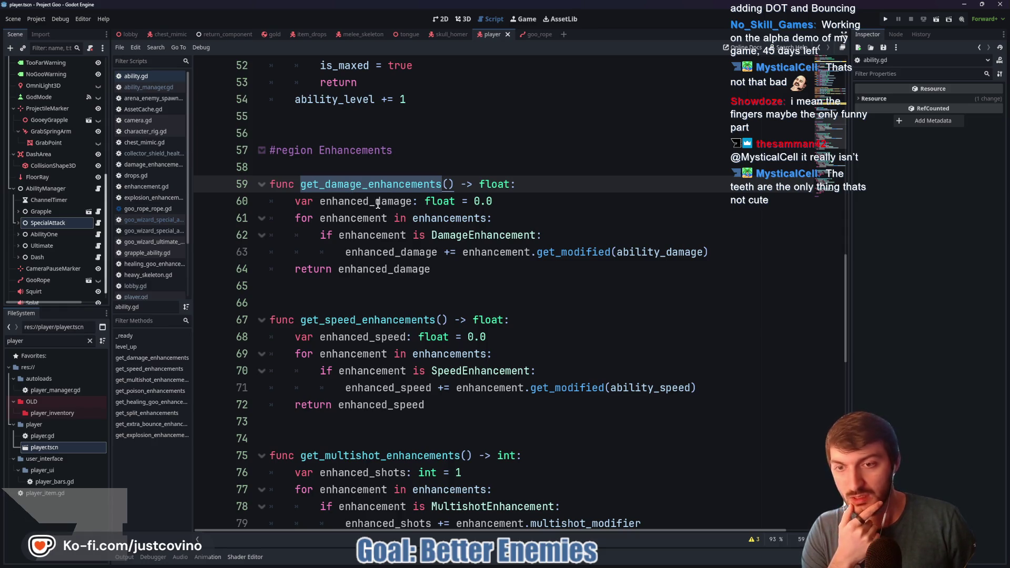
pyautogui.scroll(-2, 459, 263)
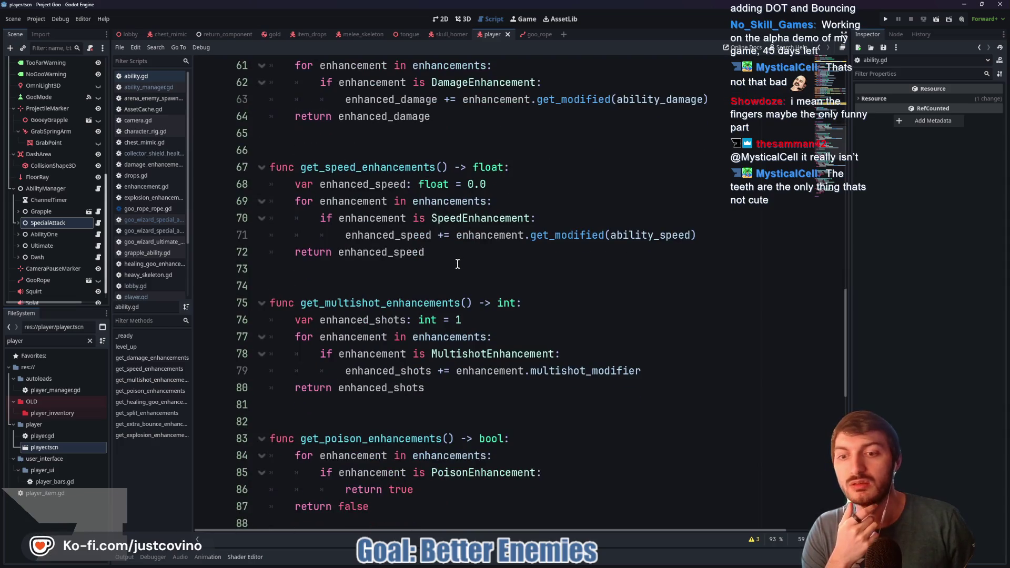
pyautogui.scroll(-5, 453, 262)
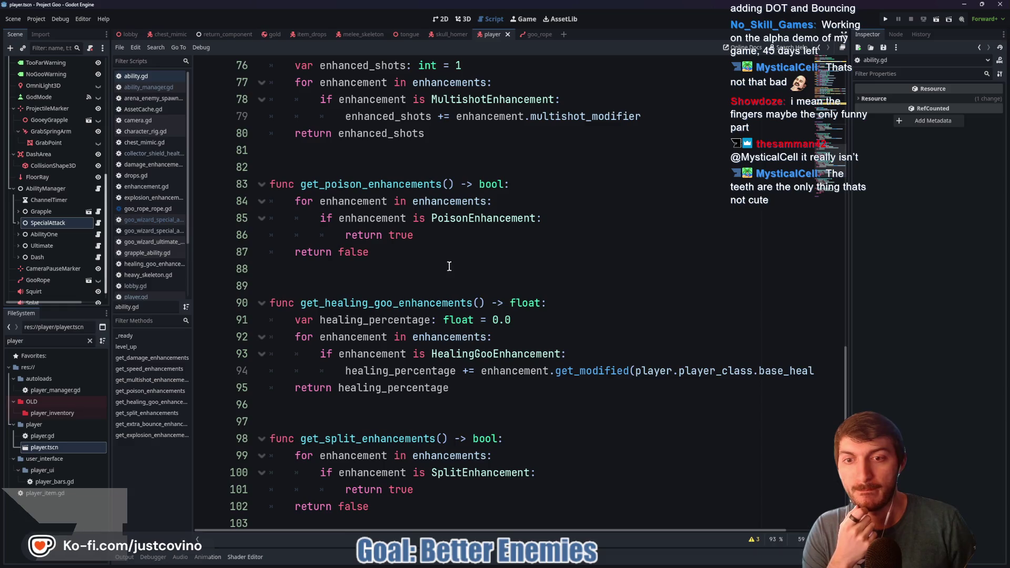
pyautogui.scroll(20, 450, 267)
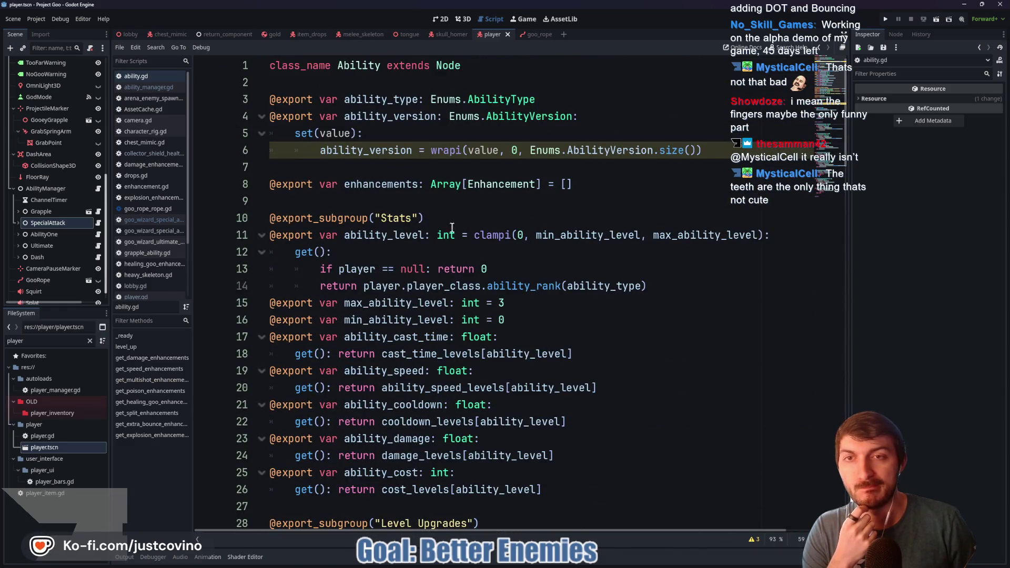
pyautogui.click(142, 220)
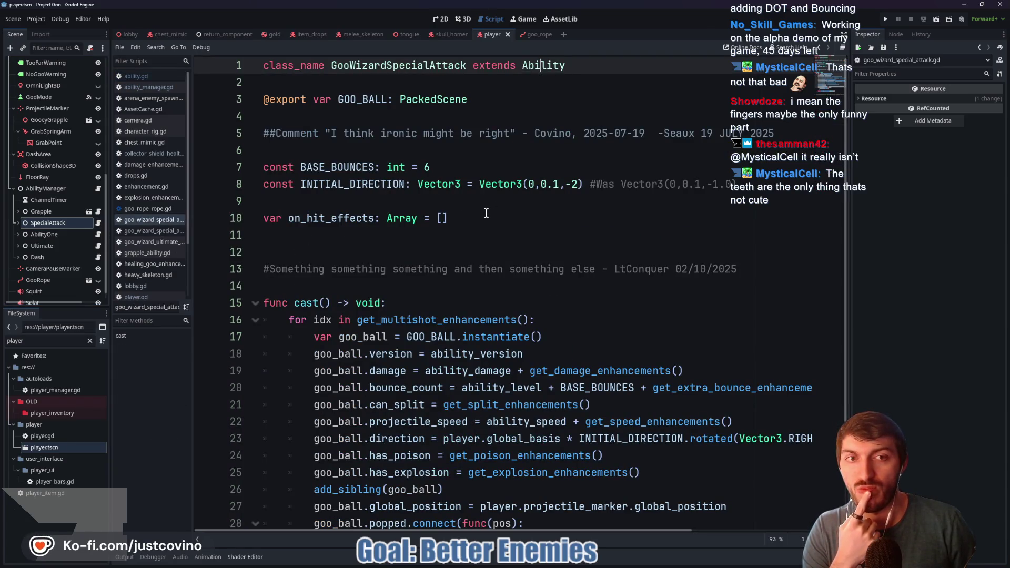
pyautogui.scroll(-3, 486, 213)
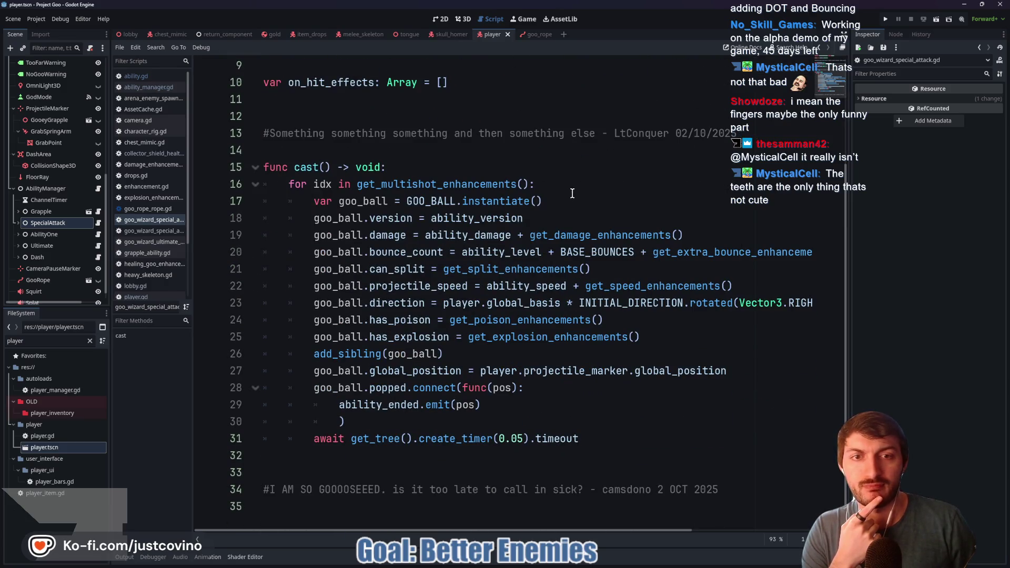
pyautogui.moveTo(425, 237); pyautogui.dragTo(678, 235)
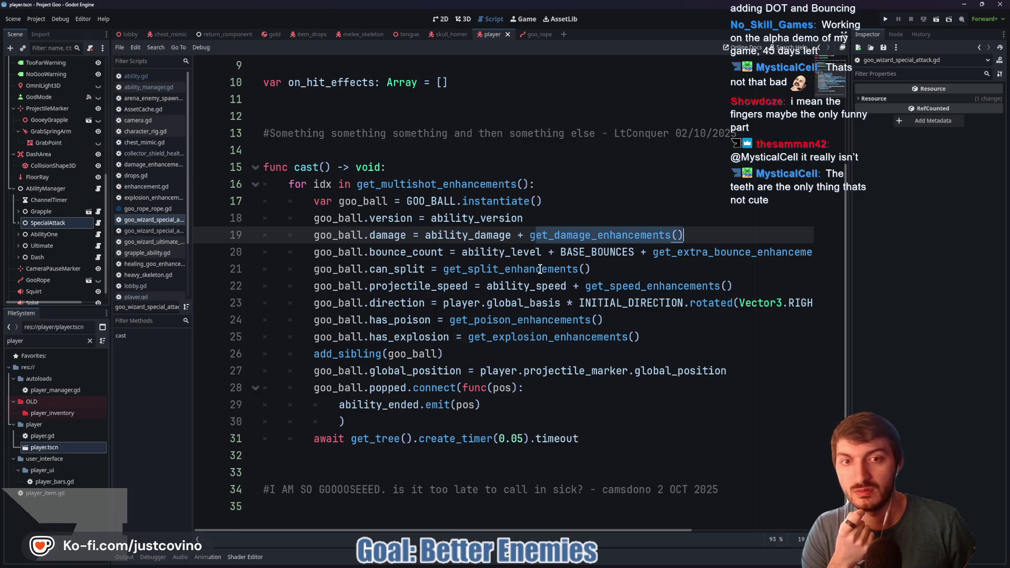
pyautogui.moveTo(540, 269)
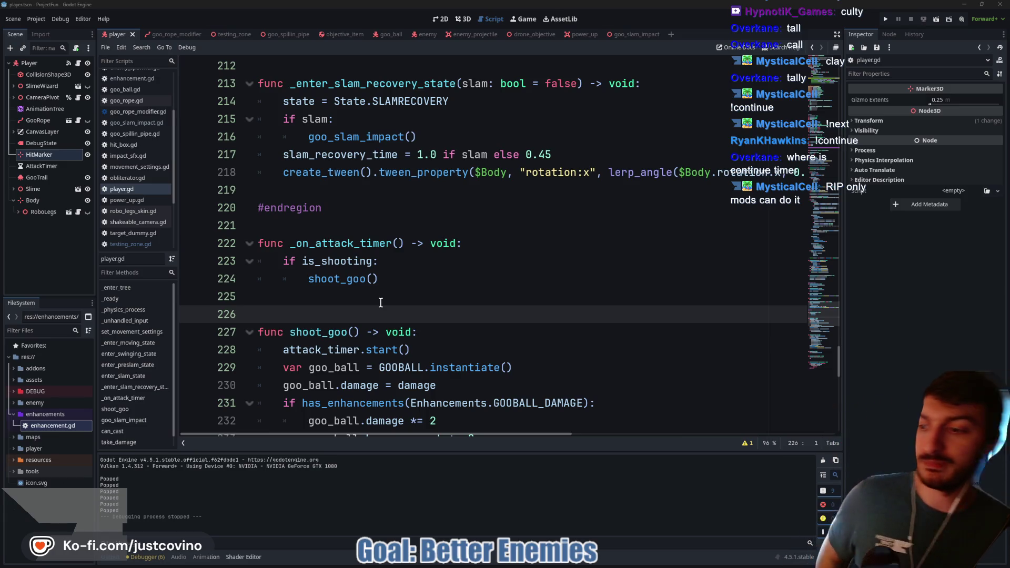
pyautogui.click(369, 299)
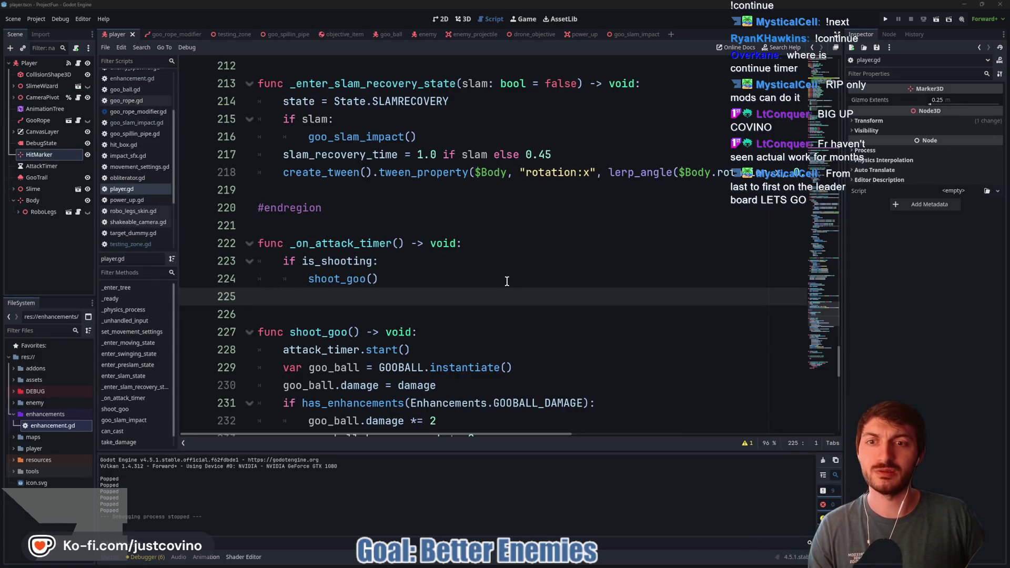
# Save player.gd, run the game from testing_zone with F5, and fire the rope
pyautogui.scroll(4, 422, 226)
pyautogui.click(384, 226)
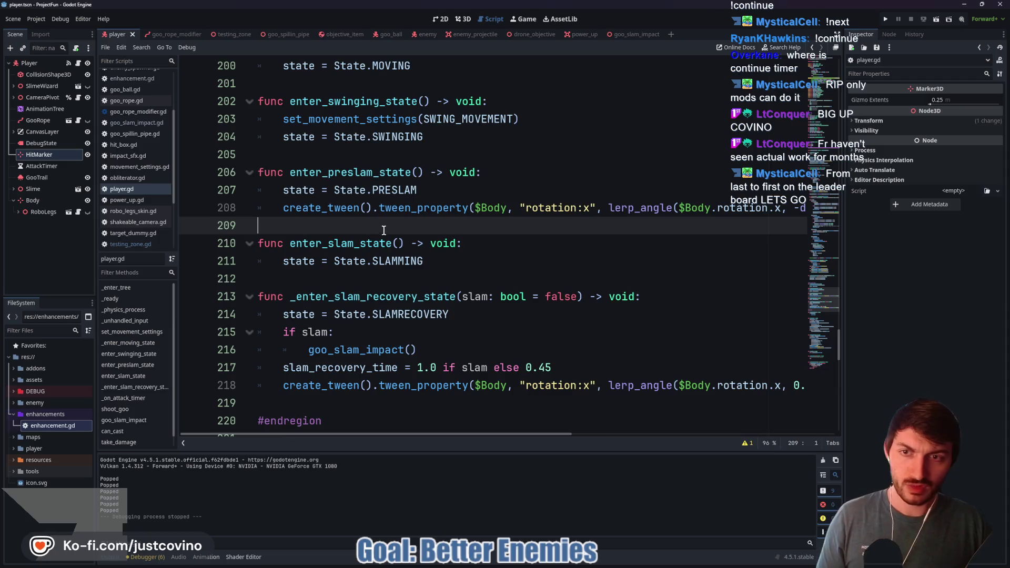
pyautogui.hotkey('ctrl', 's')
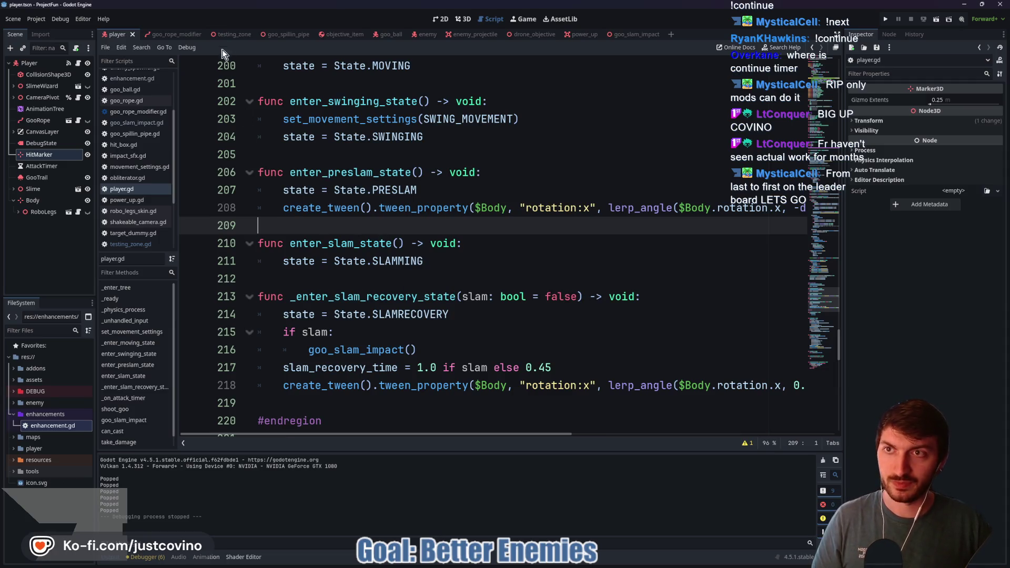
pyautogui.hotkey('ctrl', 'Tab')
pyautogui.press('F5')
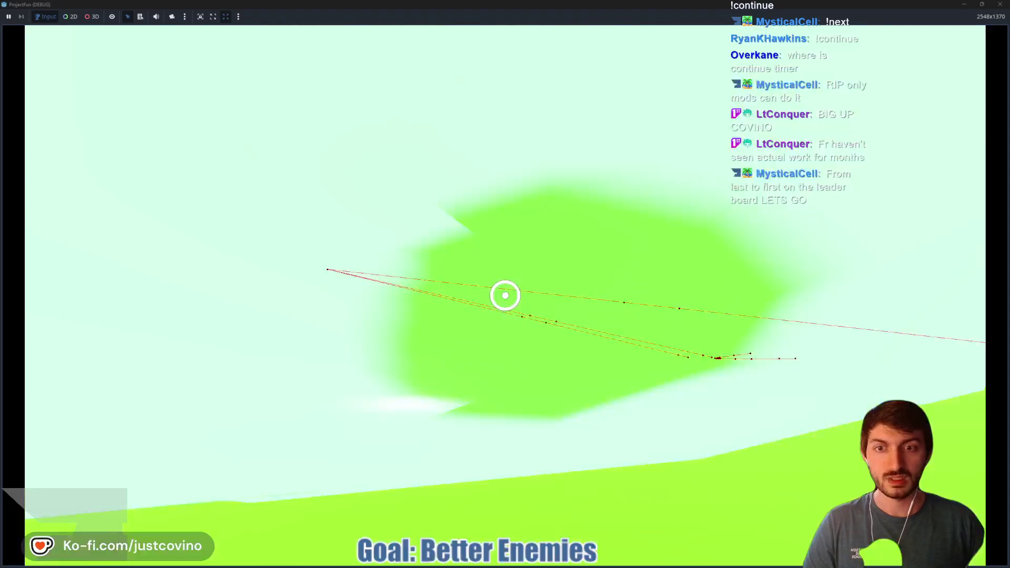
pyautogui.click(505, 295)
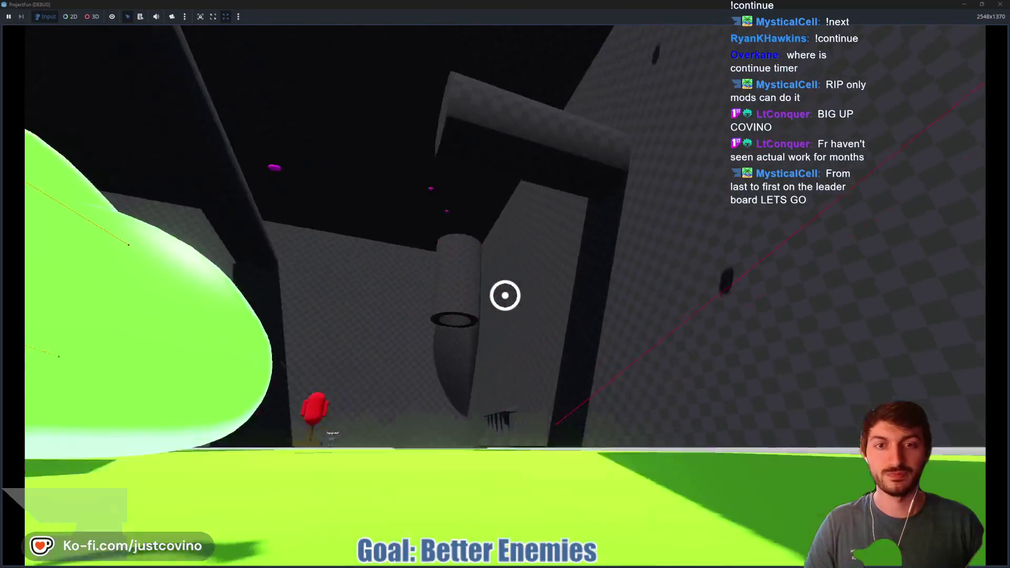
# Swing across the level with the goo rope, then stop the game with F8
pyautogui.click(505, 296)
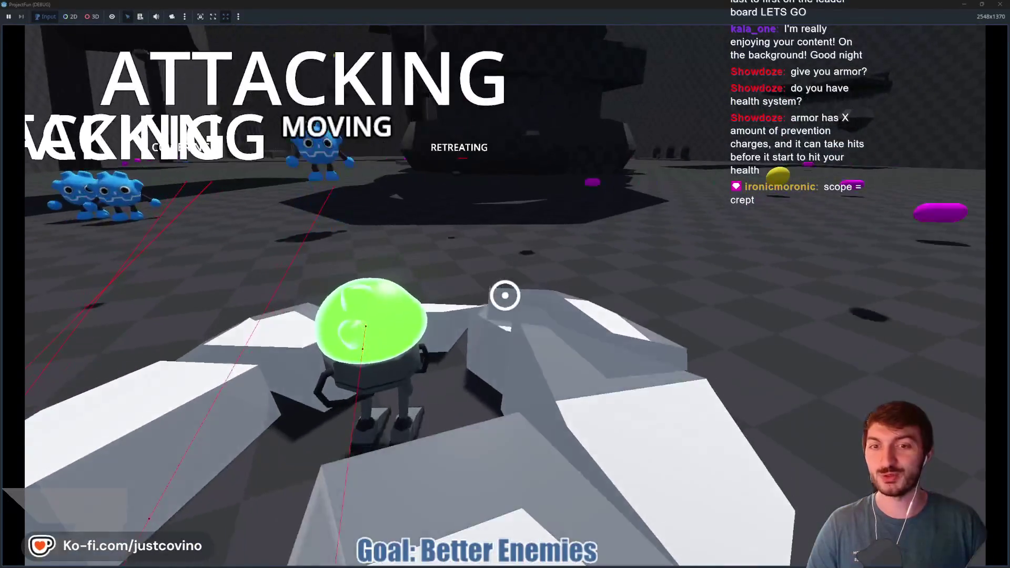
pyautogui.press('F8')
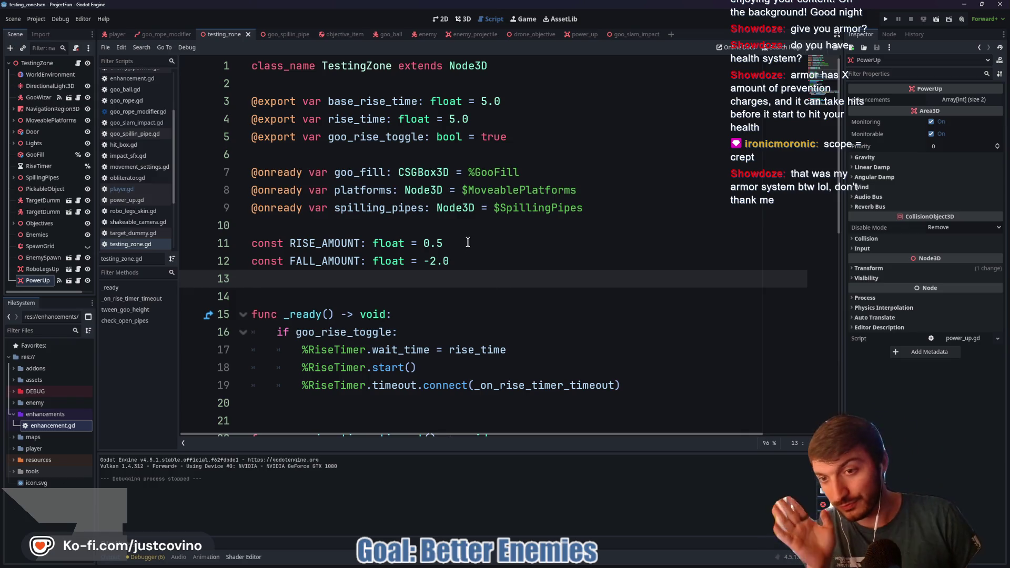
# Open player.gd and place the caret on empty line 212
pyautogui.click(116, 35)
pyautogui.click(451, 280)
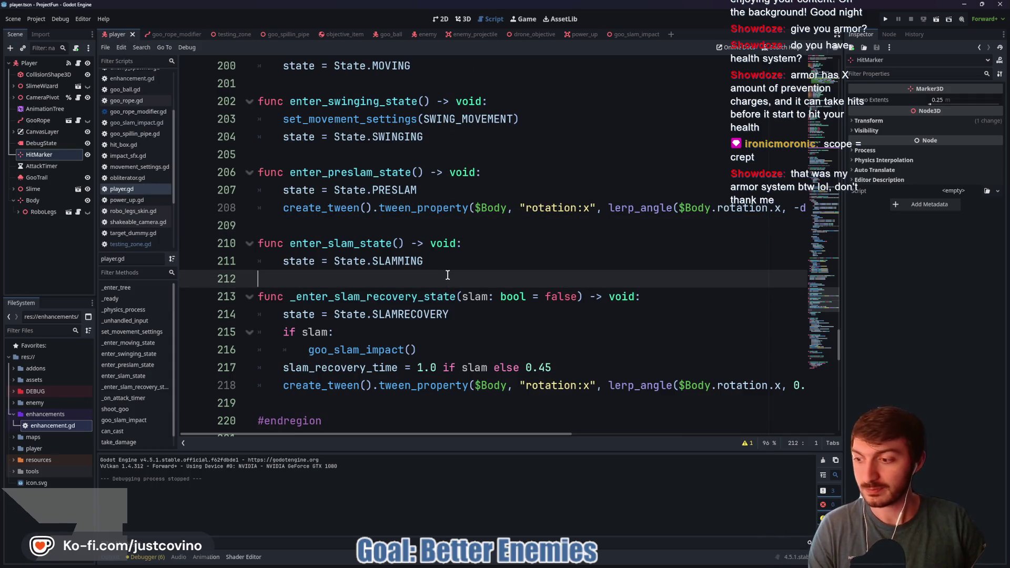
pyautogui.scroll(-6, 447, 275)
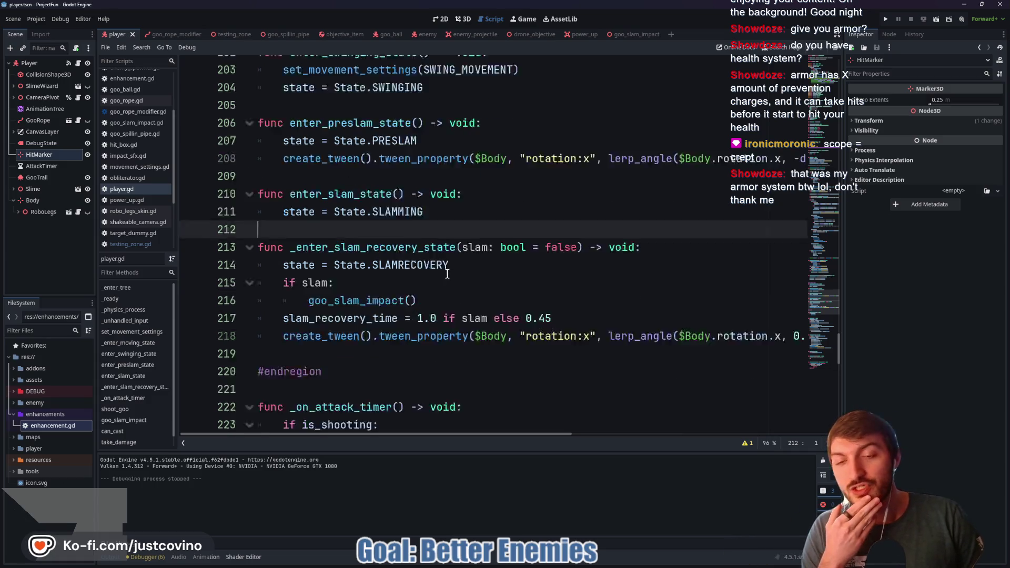
pyautogui.scroll(6, 447, 271)
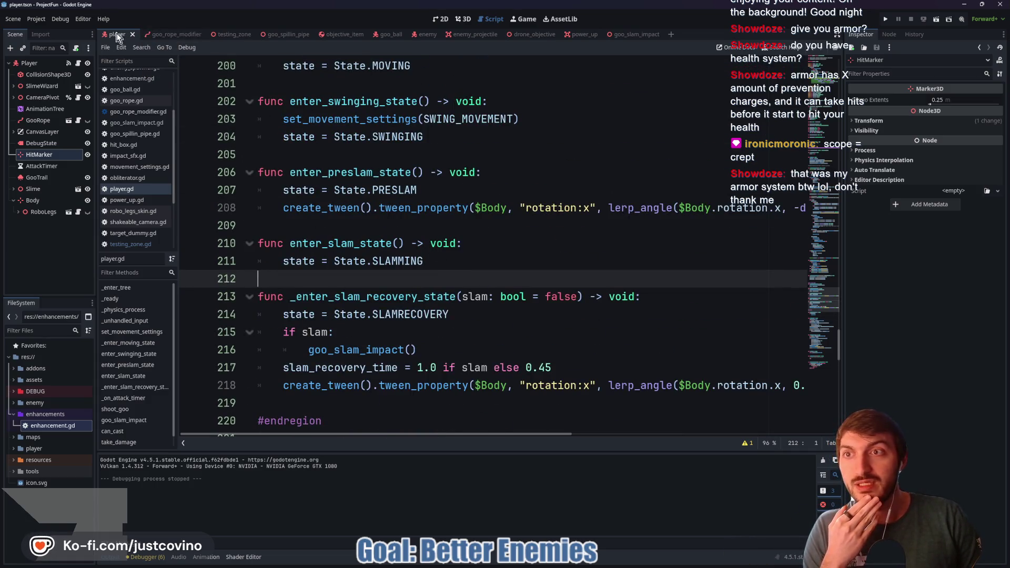
# Open robo_legs_skin.gd from the RoboLegs node and inspect its activate function
pyautogui.click(78, 64)
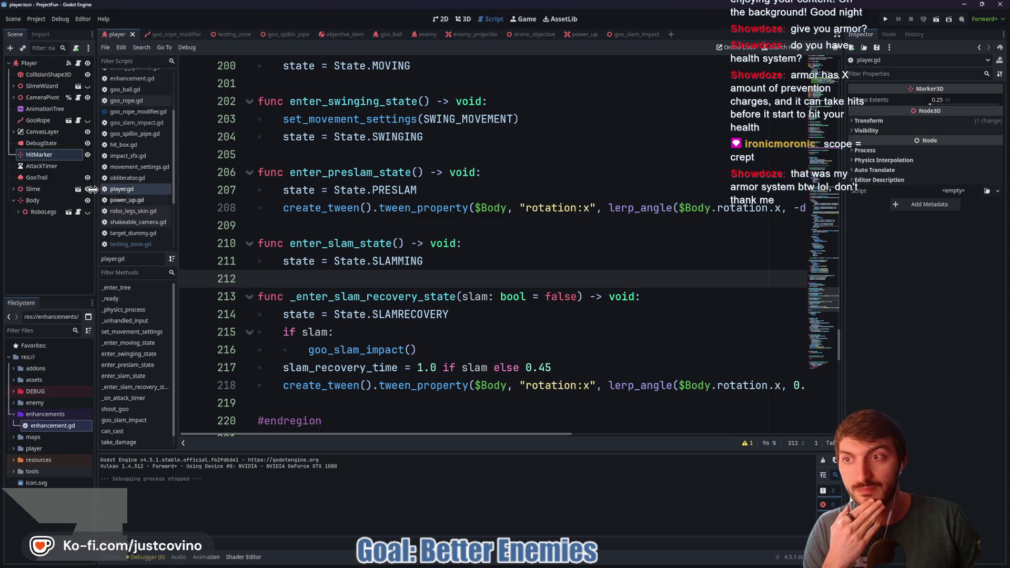
pyautogui.click(78, 212)
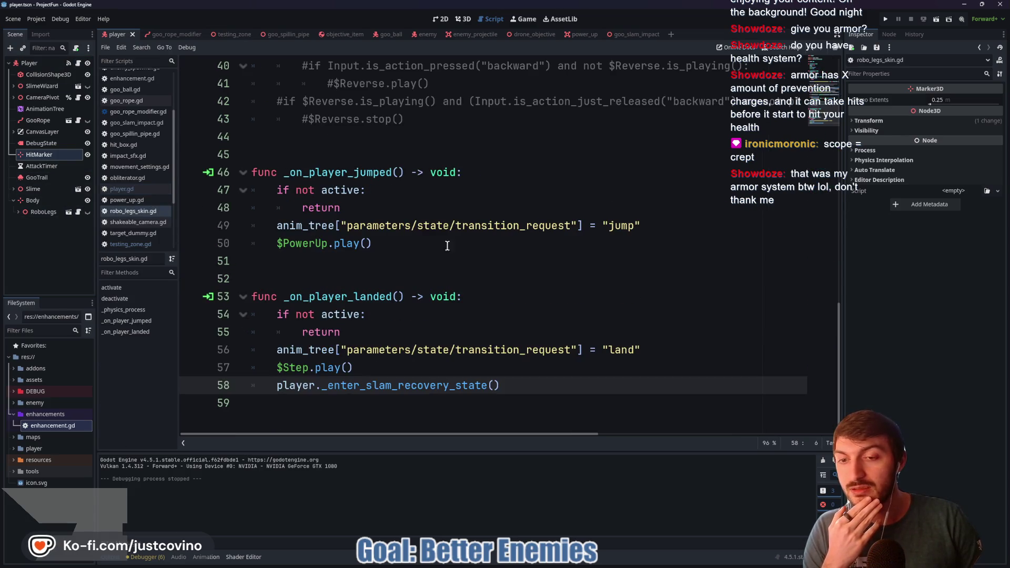
pyautogui.scroll(13, 459, 285)
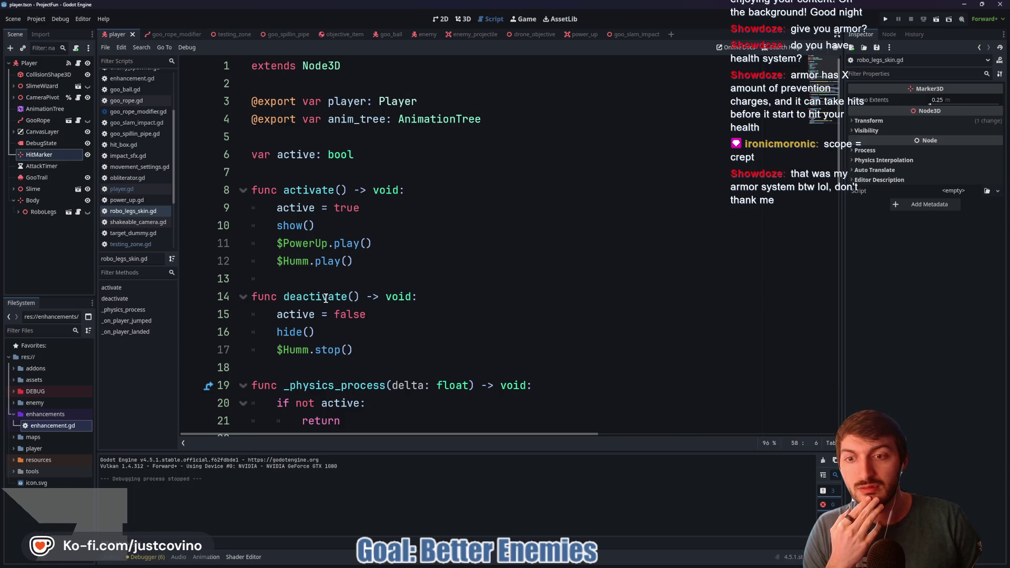
pyautogui.click(309, 190)
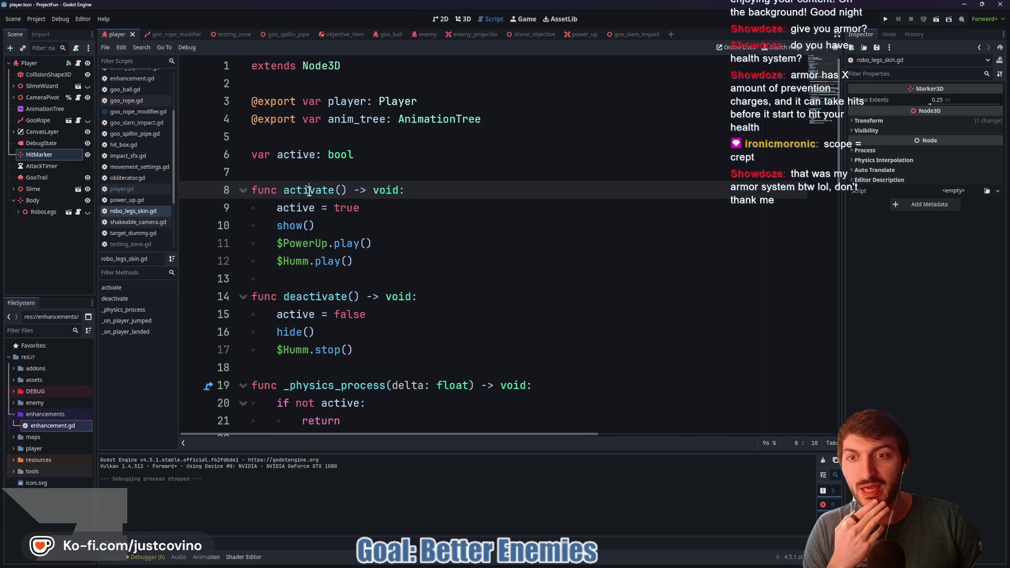
# Return to player.gd and select the JUMP_POWER constant on line 172
pyautogui.click(121, 189)
pyautogui.scroll(15, 416, 240)
pyautogui.scroll(4, 416, 239)
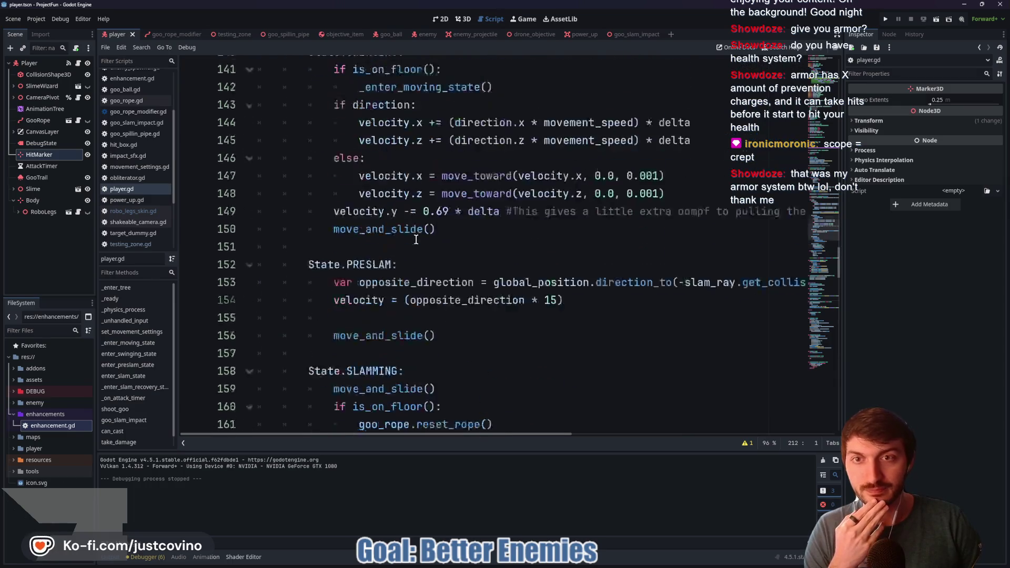
pyautogui.scroll(-6, 418, 242)
pyautogui.click(444, 363)
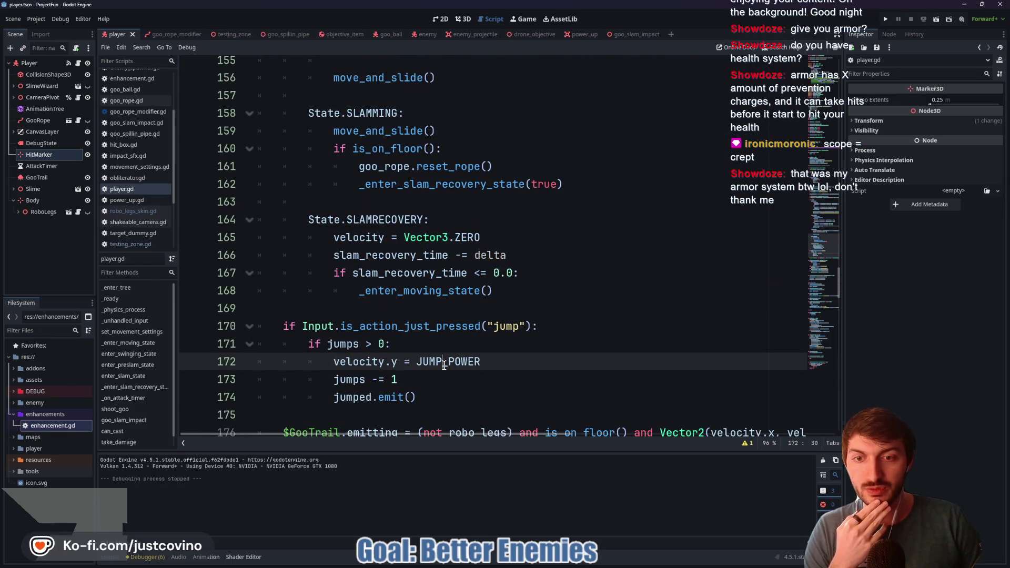
pyautogui.doubleClick(458, 360)
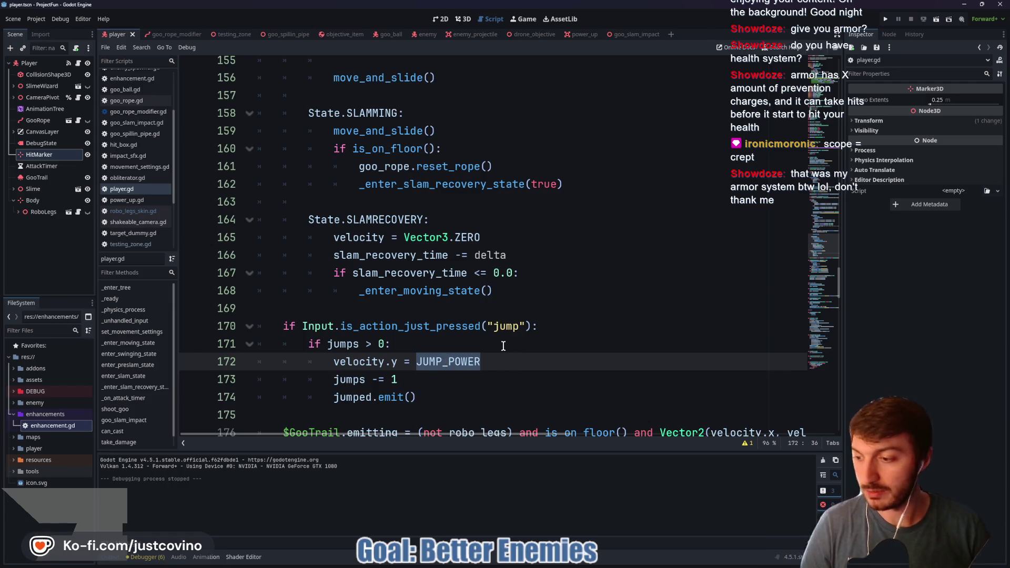
# Scroll up and start editing on empty line 73
pyautogui.scroll(-2, 499, 344)
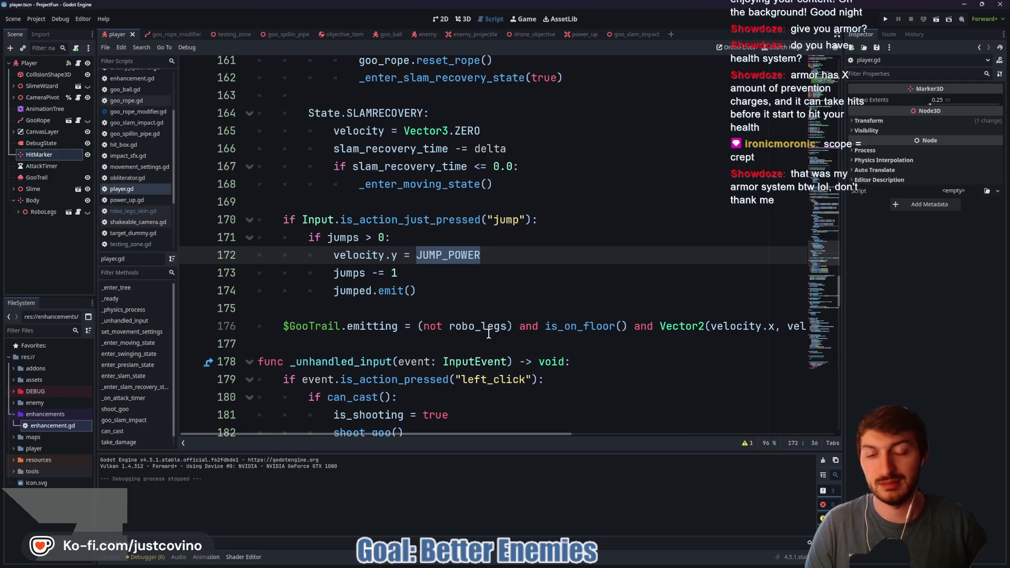
pyautogui.scroll(20, 488, 334)
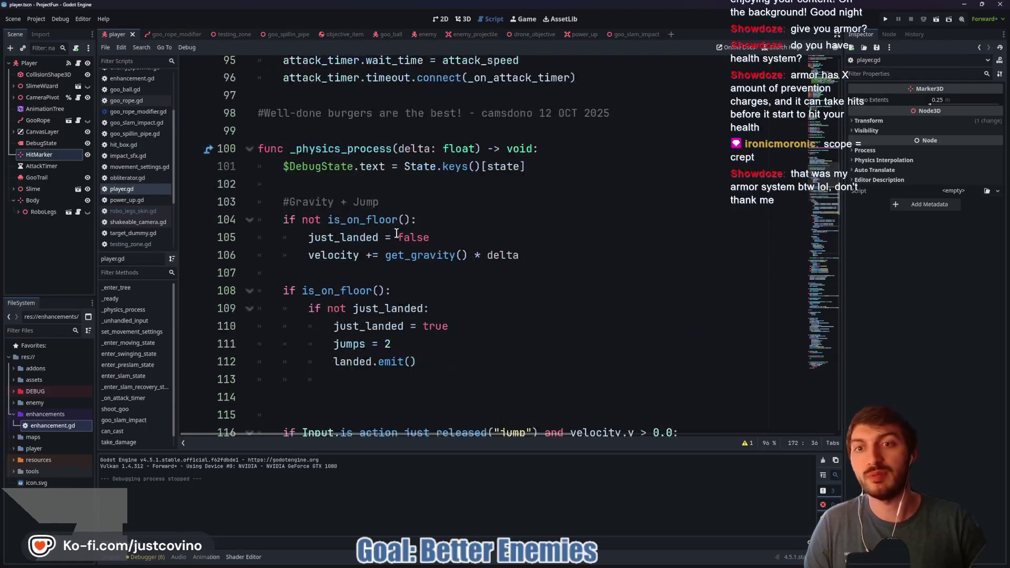
pyautogui.scroll(9, 395, 230)
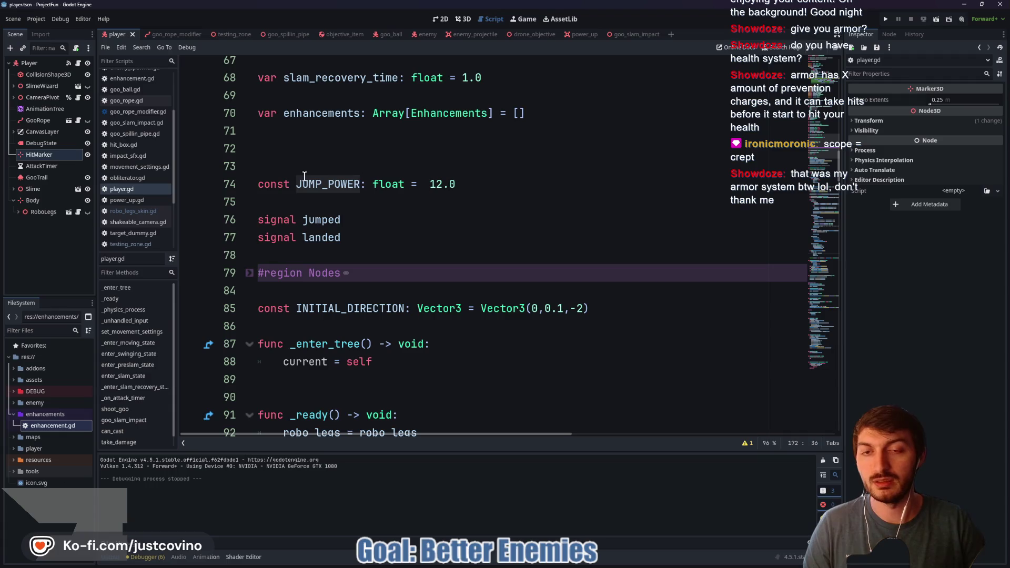
pyautogui.click(319, 168)
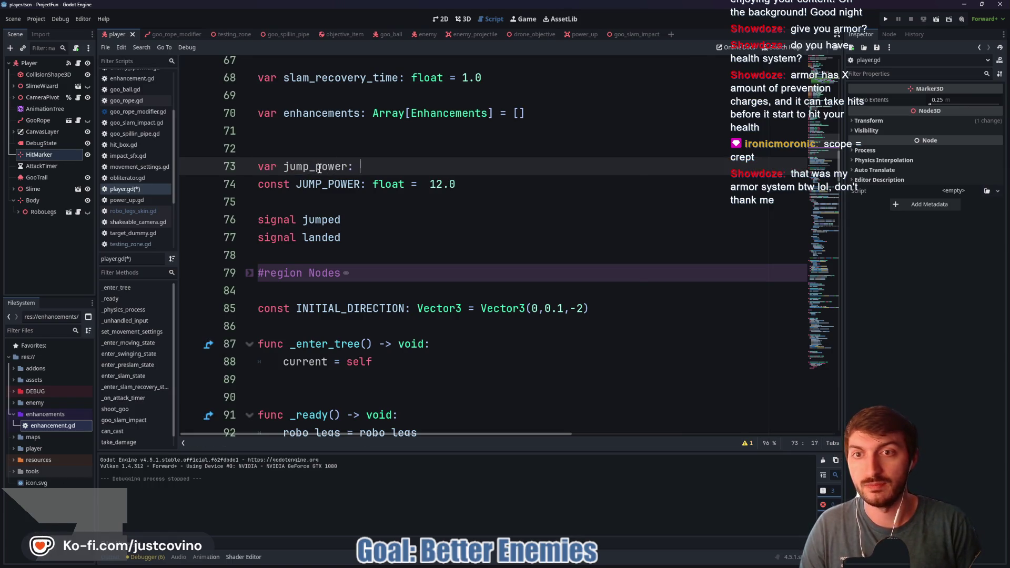
# Declare jump_power as float = 12.0 on line 73 and delete the JUMP_POWER constant
pyautogui.write('float = 120')
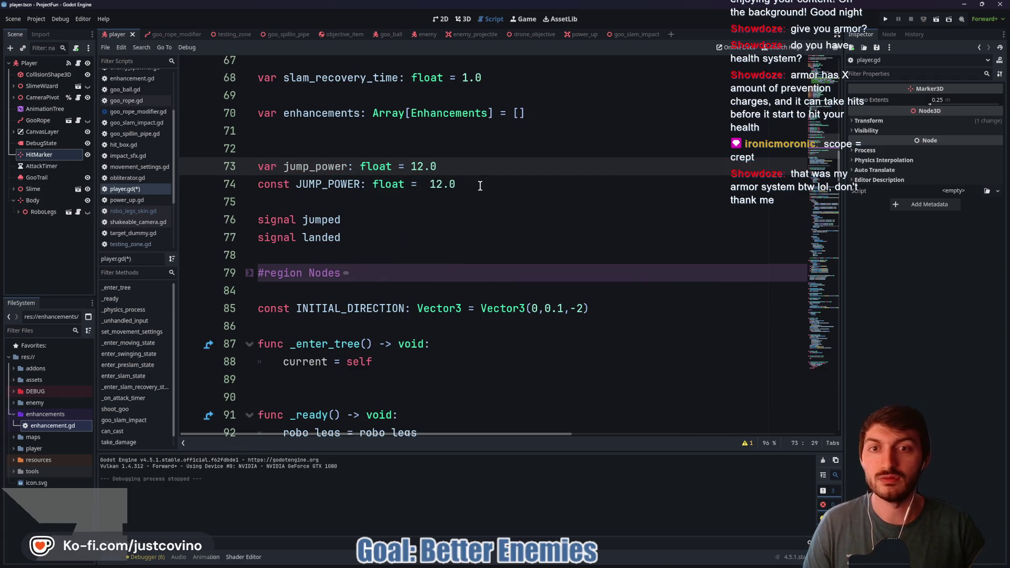
pyautogui.moveTo(480, 185); pyautogui.dragTo(250, 182)
pyautogui.press('BackSpace')
pyautogui.press('BackSpace')
# Use jump_power instead of JUMP_POWER for the jump velocity on line 171, and save
pyautogui.scroll(-6, 432, 265)
pyautogui.scroll(-20, 432, 264)
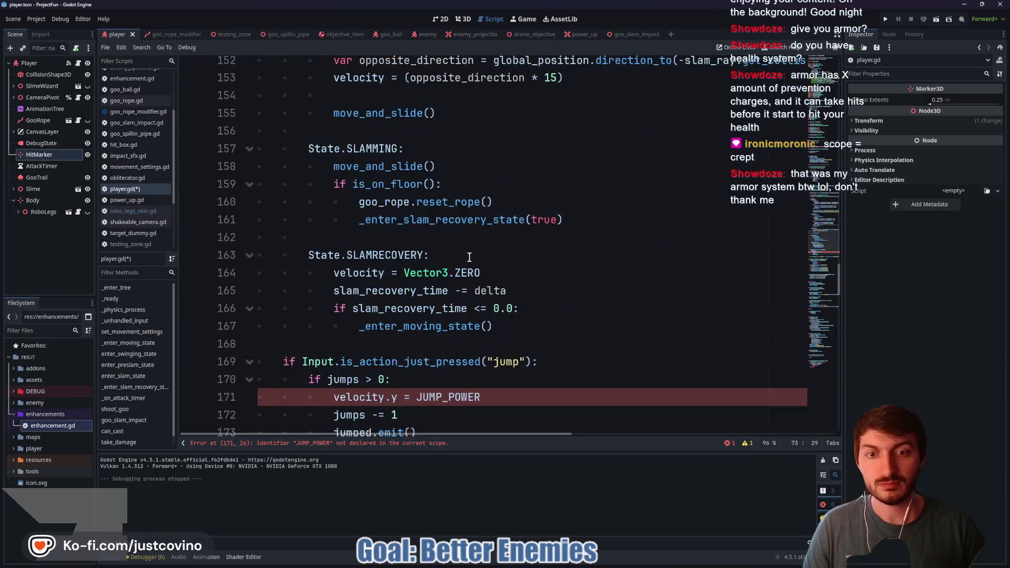
pyautogui.scroll(-3, 469, 257)
pyautogui.doubleClick(415, 237)
pyautogui.write('jump')
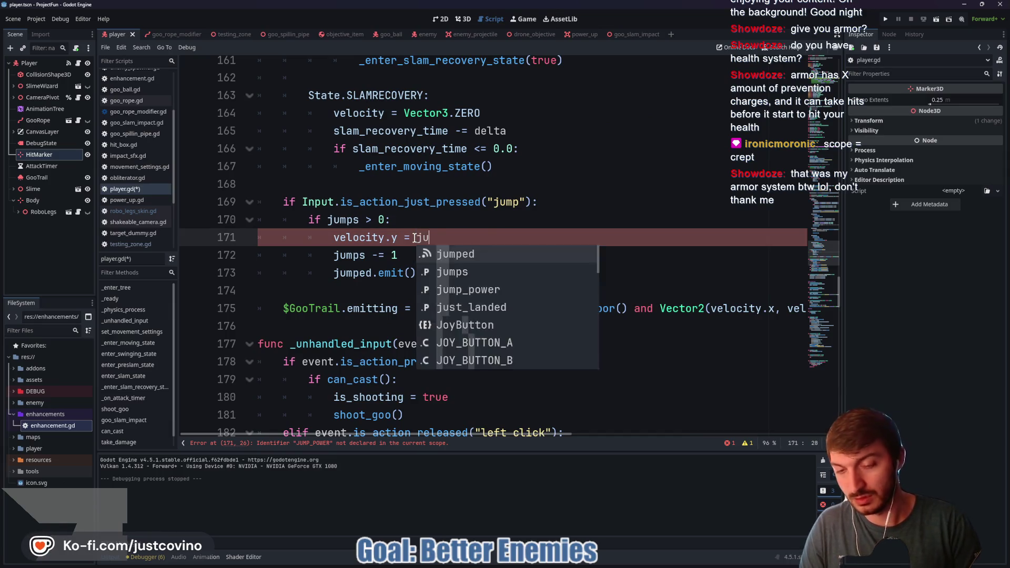
pyautogui.press('Down')
pyautogui.press('Down')
pyautogui.press('Return')
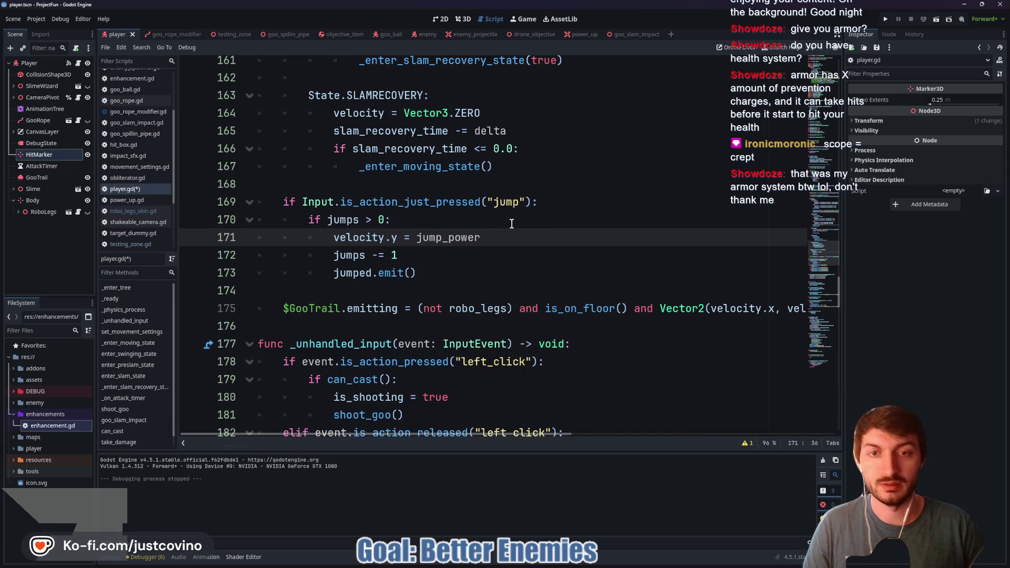
pyautogui.hotkey('ctrl', 's')
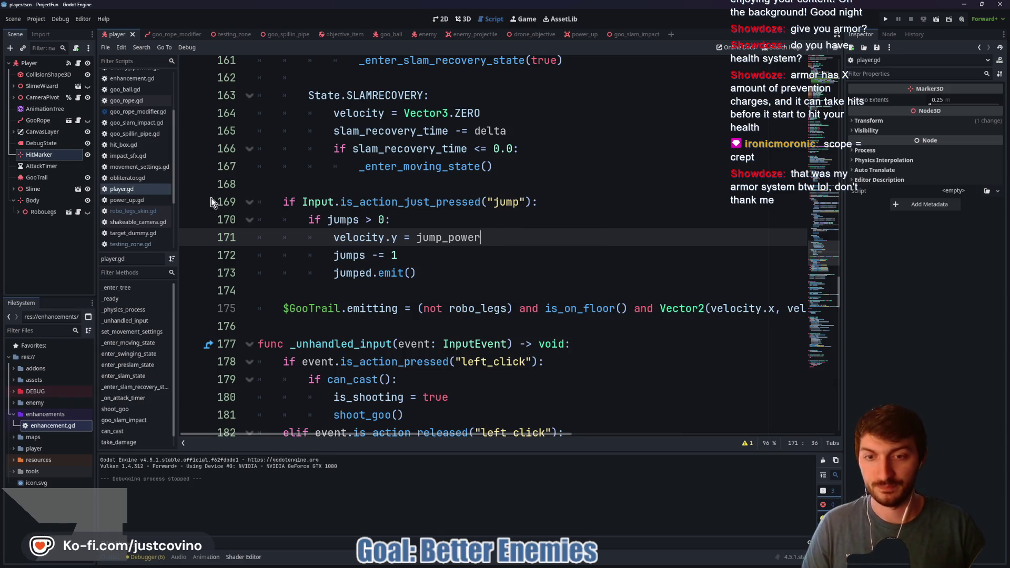
# In robo_legs_skin.gd's activate function, add 'player.jump_power = 18' after show()
pyautogui.click(78, 213)
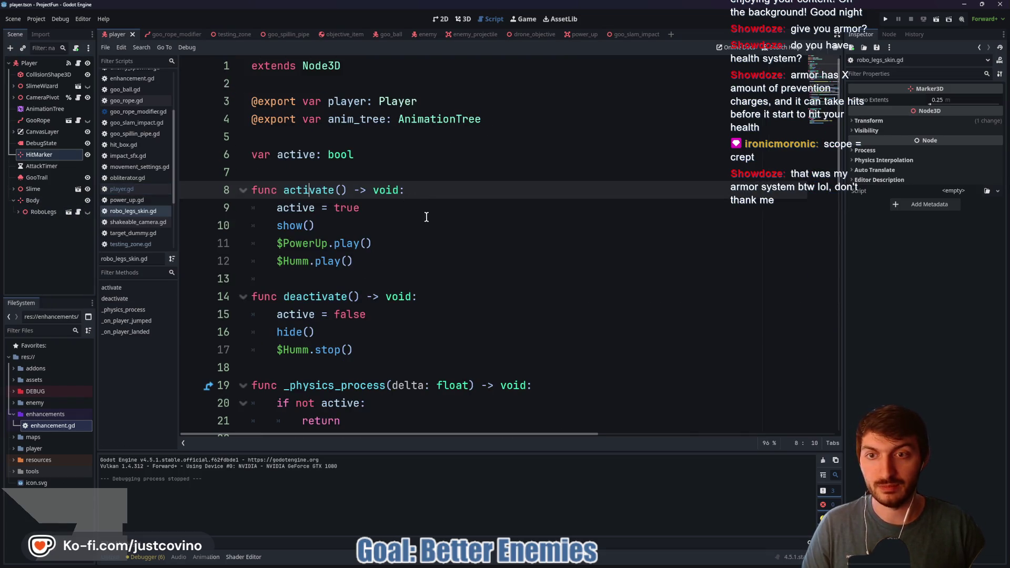
pyautogui.click(396, 222)
pyautogui.press('Return')
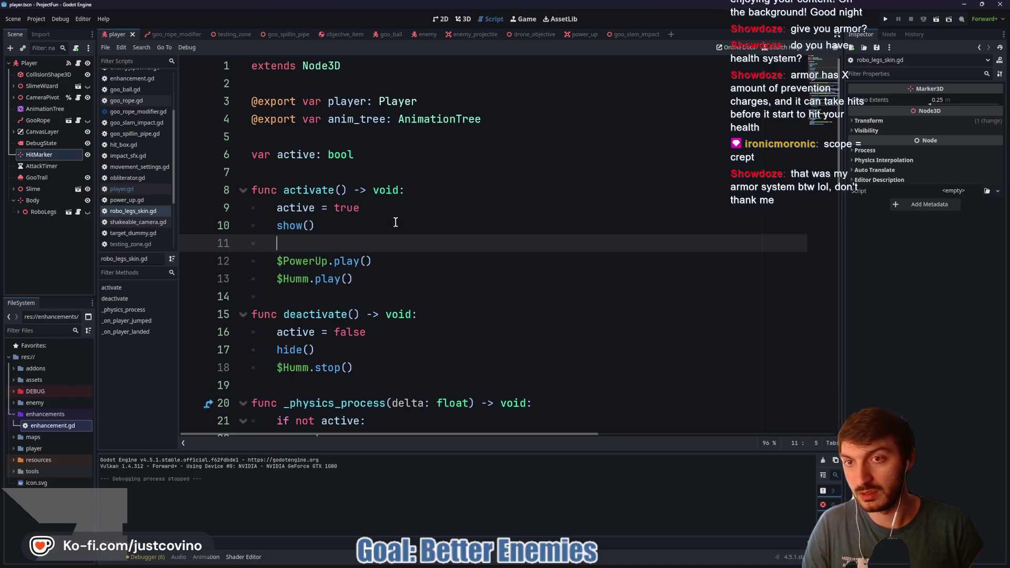
pyautogui.write('player.jump')
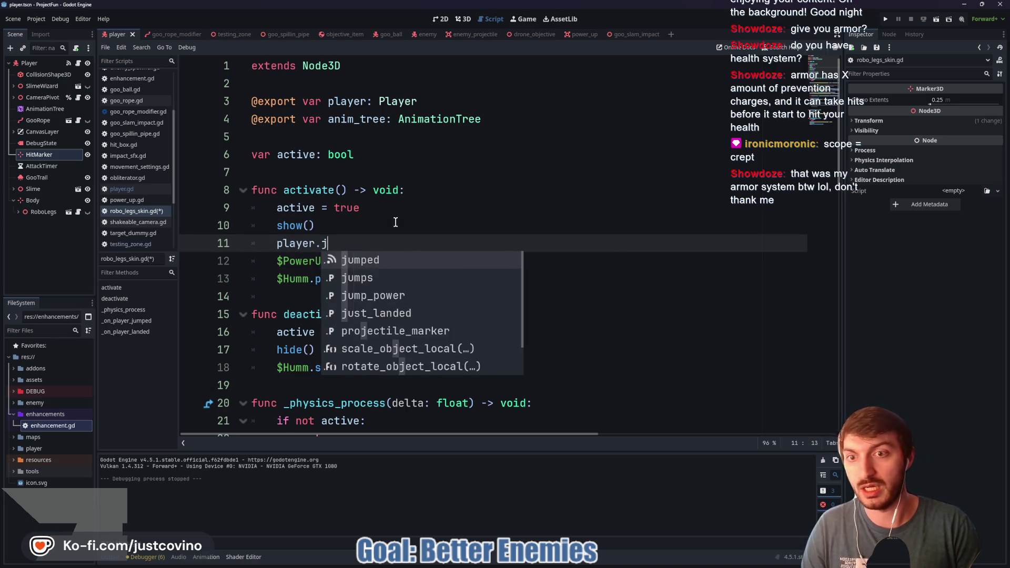
pyautogui.press('Down')
pyautogui.press('Down')
pyautogui.press('Return')
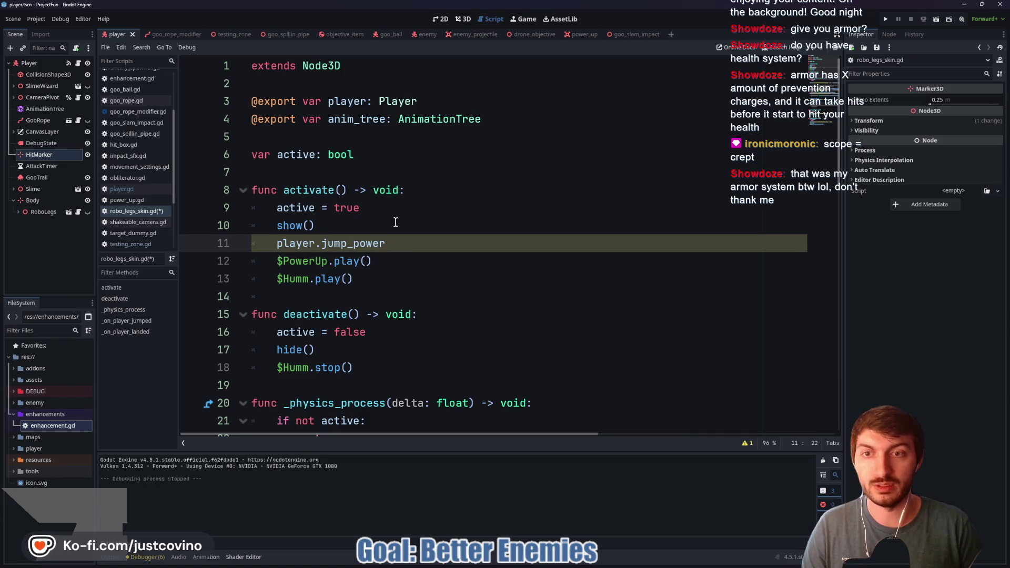
pyautogui.write(' =')
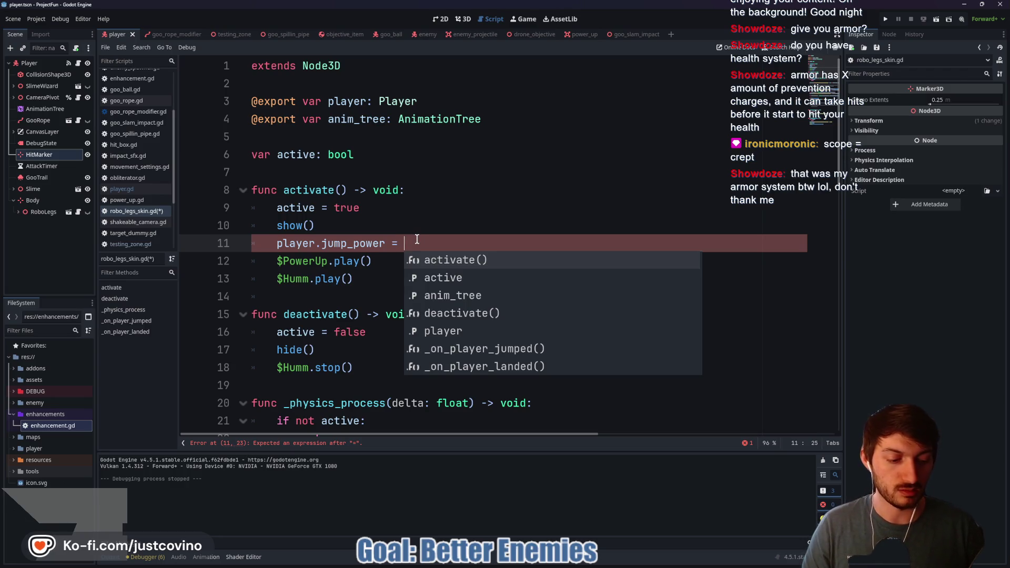
pyautogui.write('18.0')
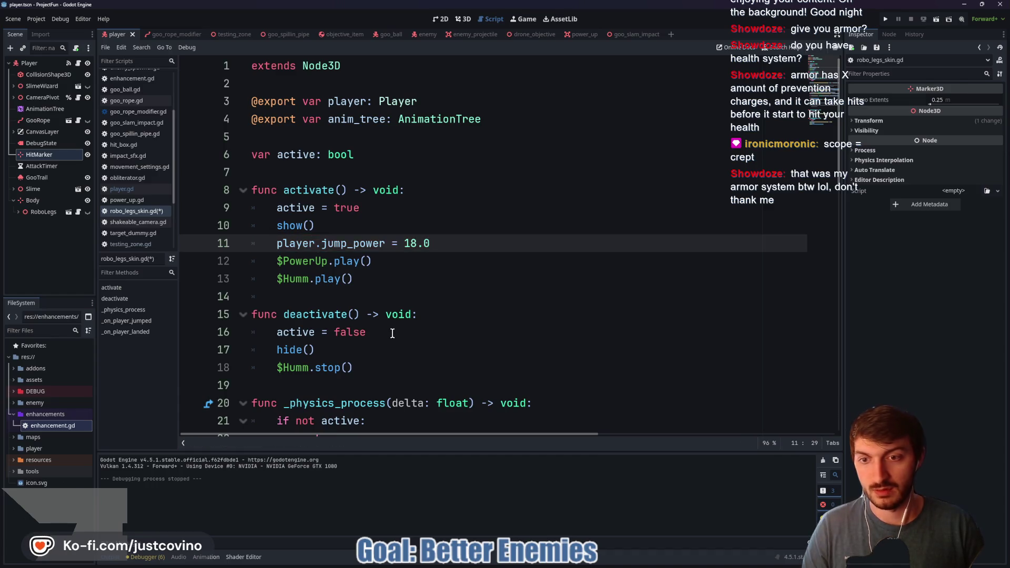
# In the deactivate function, add 'player.jump_power = 12.0' after hide()
pyautogui.click(392, 332)
pyautogui.click(343, 349)
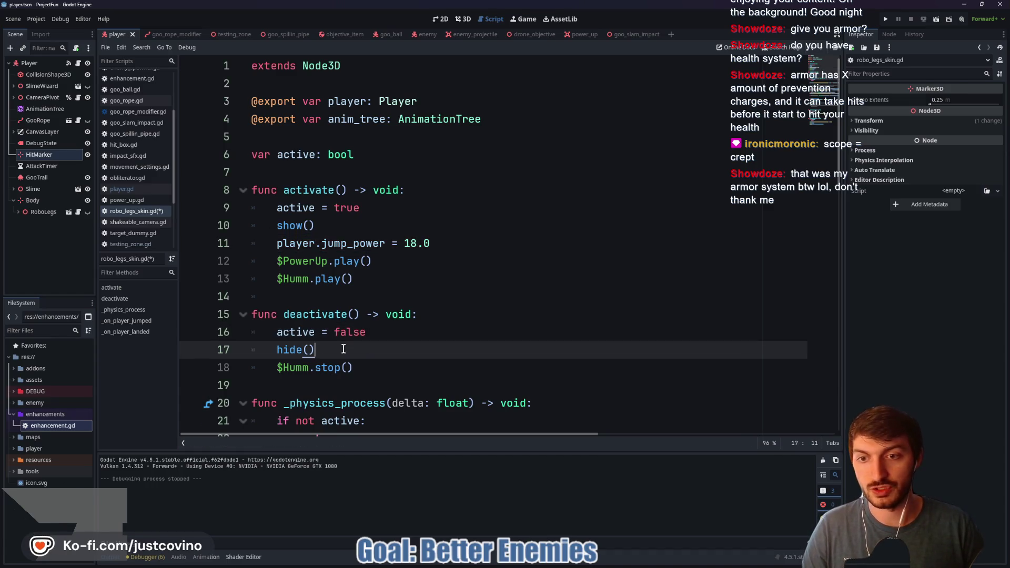
pyautogui.press('Return')
pyautogui.write('um')
pyautogui.press('BackSpace')
pyautogui.press('BackSpace')
pyautogui.press('BackSpace')
pyautogui.write('player.jump')
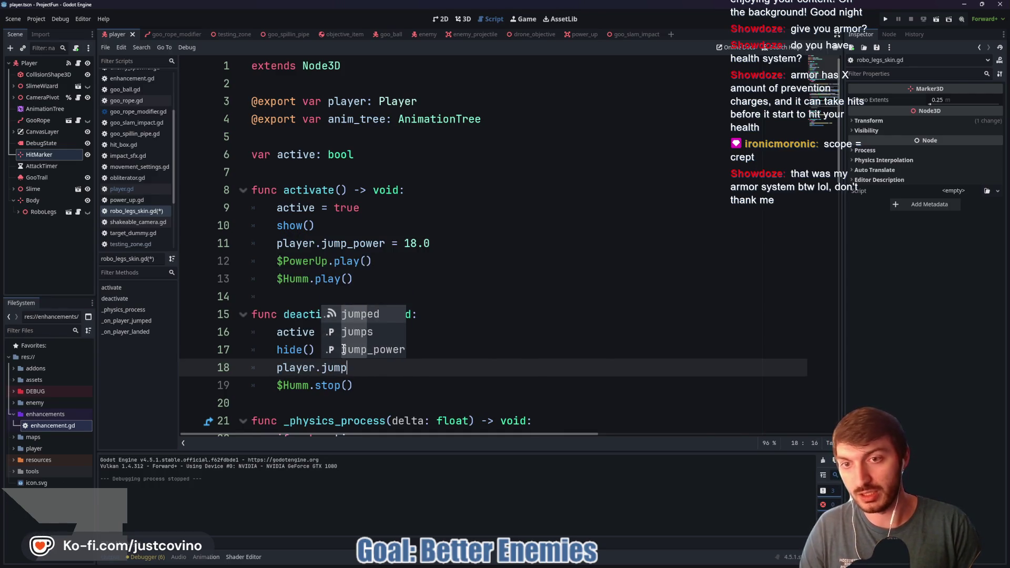
pyautogui.write('_po')
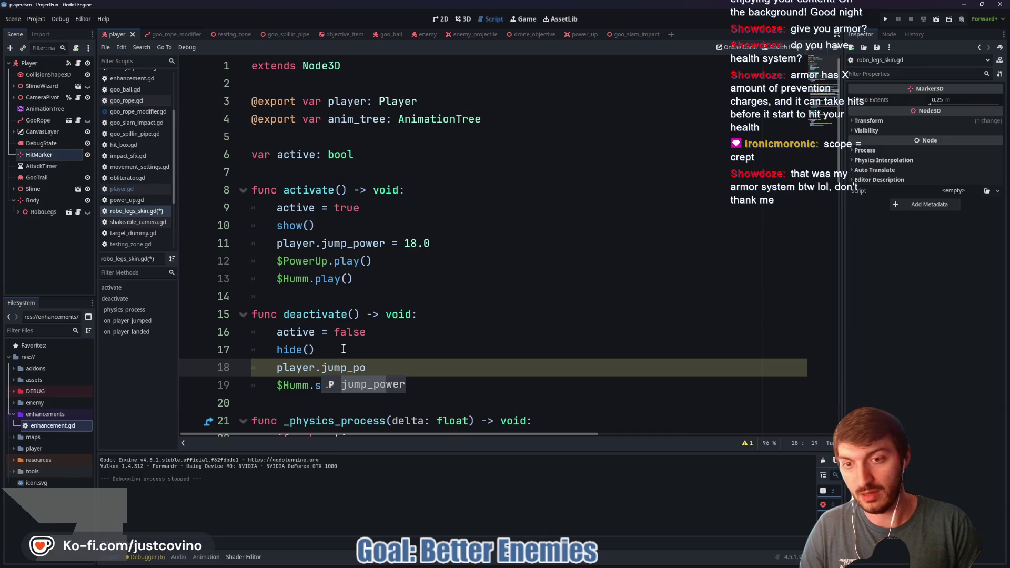
pyautogui.press('Return')
pyautogui.write('= 12.0')
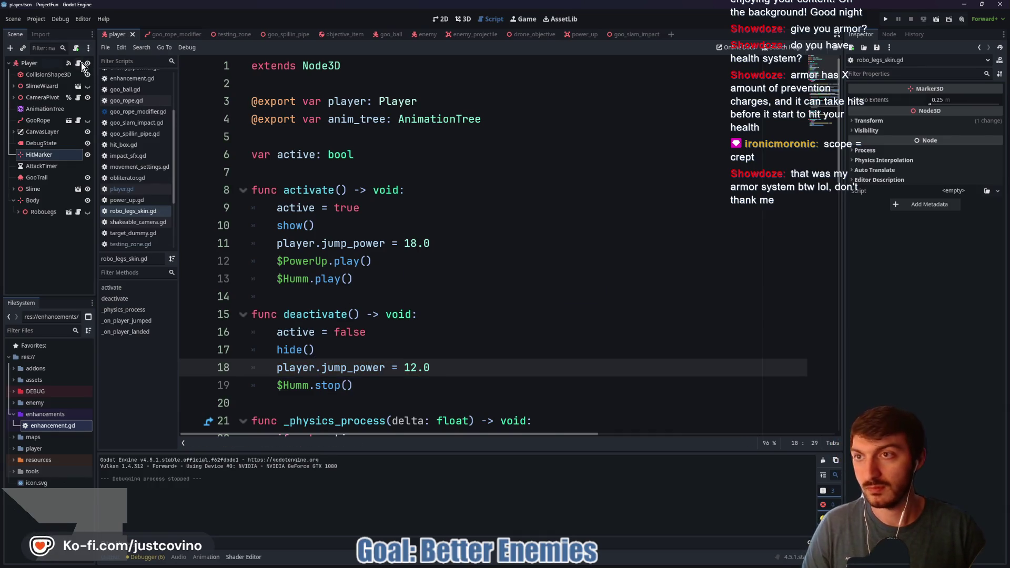
# Bring up player.gd and scroll up to its jump code
pyautogui.click(79, 62)
pyautogui.scroll(20, 447, 257)
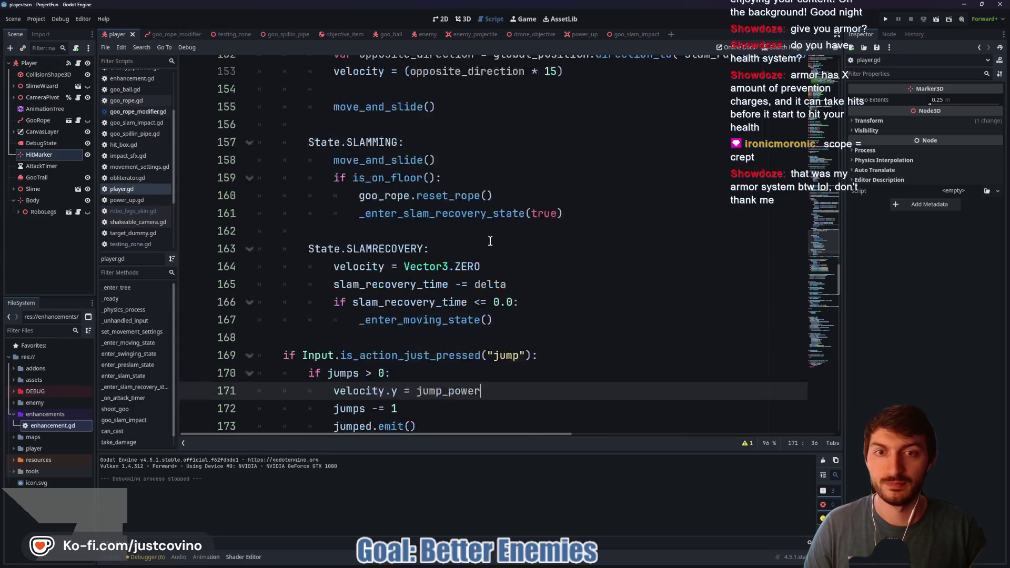
pyautogui.scroll(8, 448, 256)
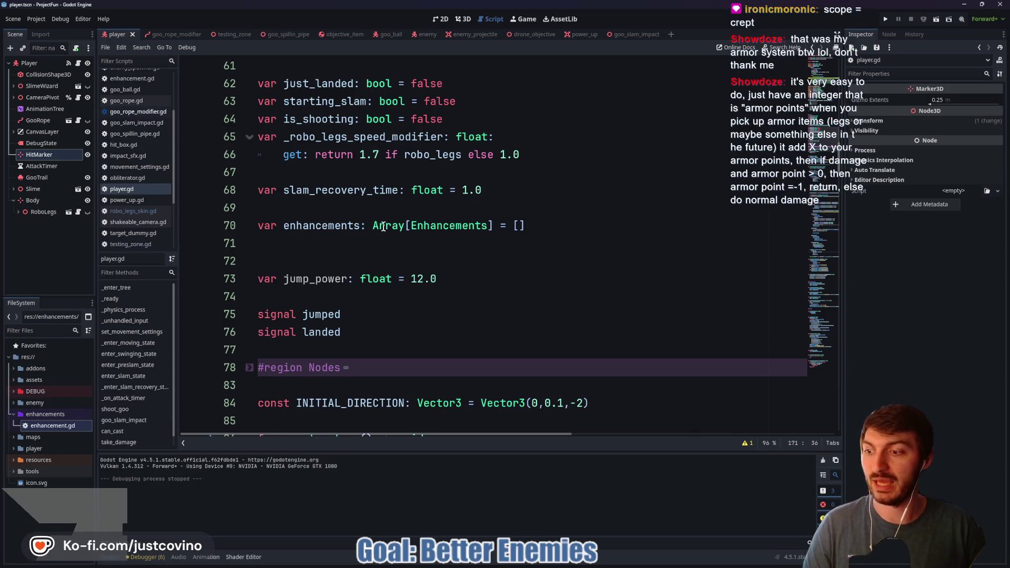
# Run the testing_zone scene, walk the slime onto the Equip me robo legs, then stop the game
pyautogui.click(223, 34)
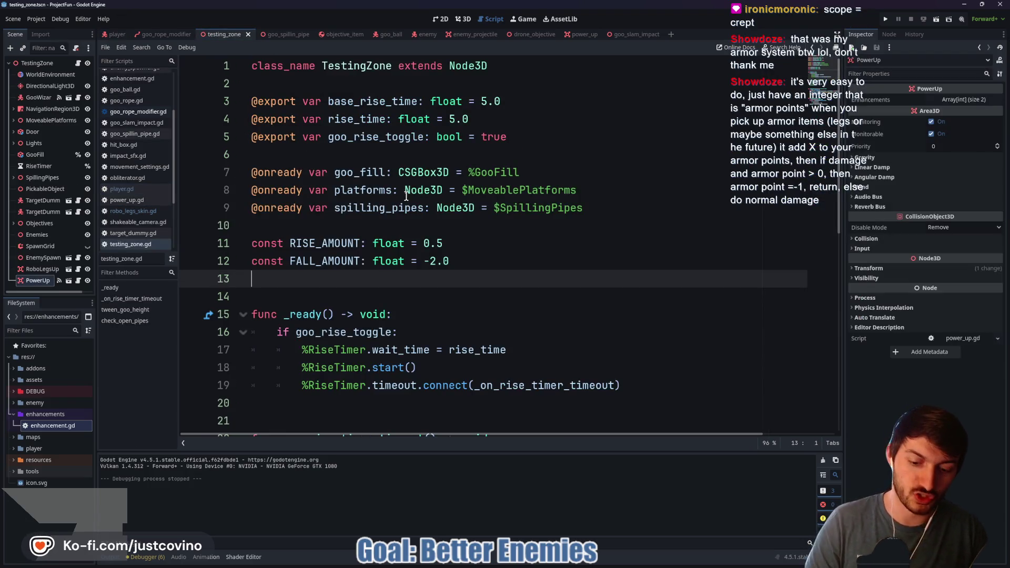
pyautogui.press('F5')
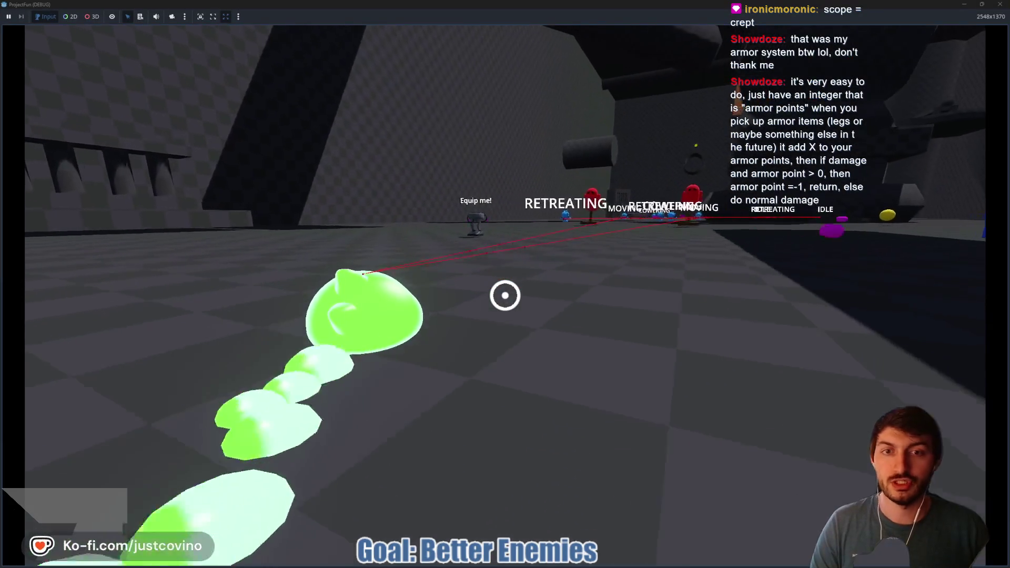
pyautogui.press('w')
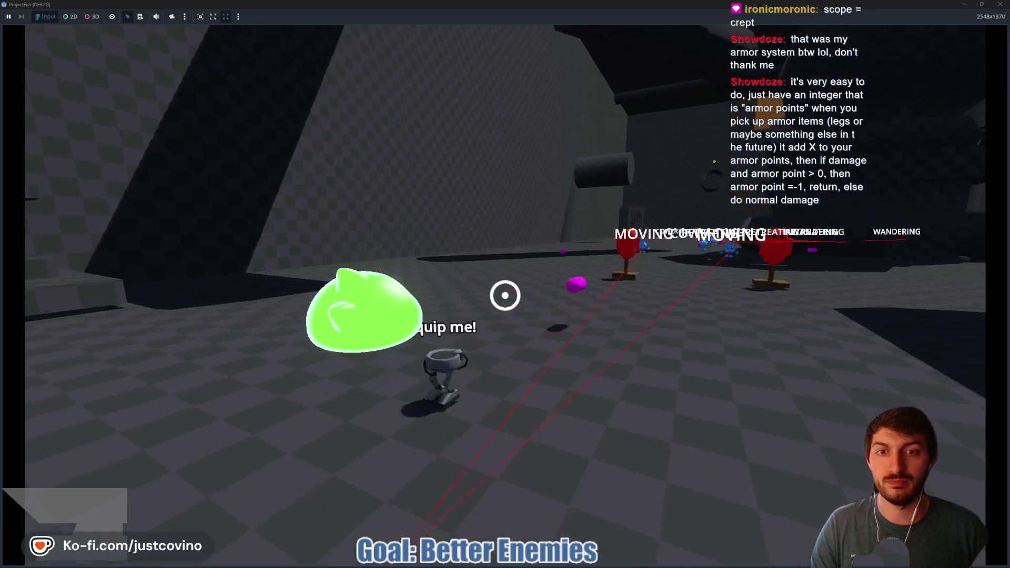
pyautogui.press('e')
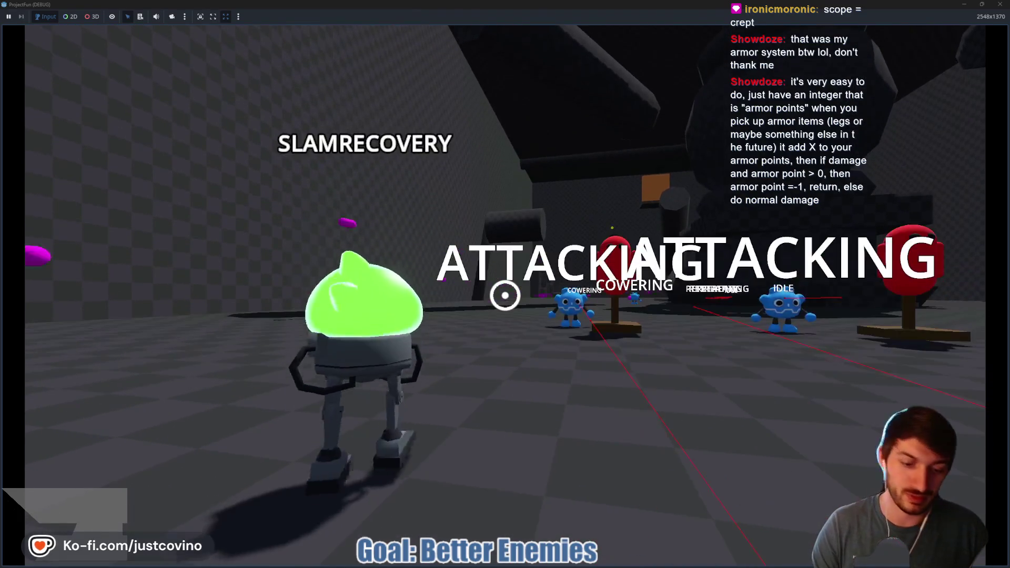
pyautogui.press('F8')
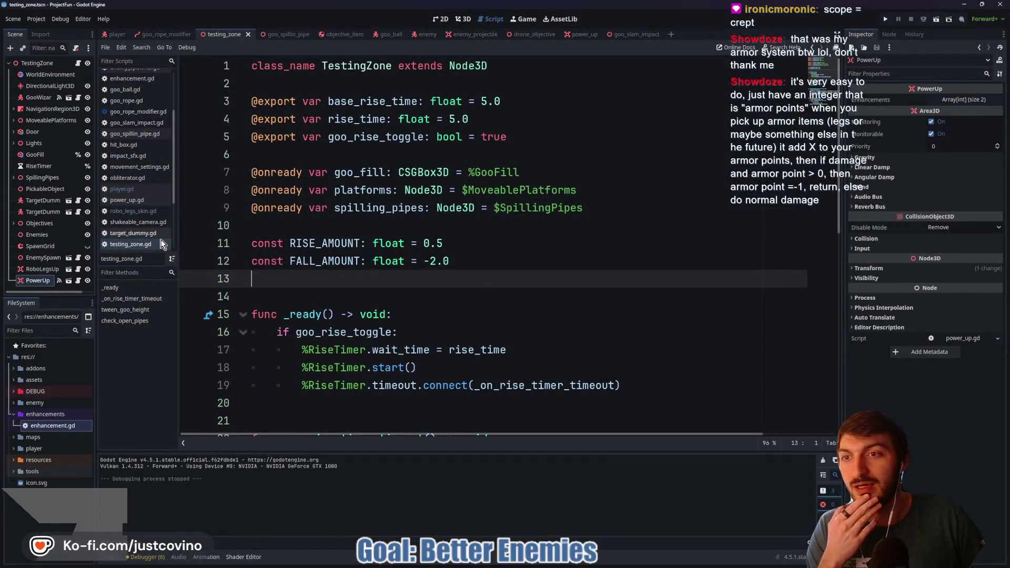
# Change the robo legs activate jump_power on line 11 to 24.0, save, and rerun the testing zone
pyautogui.click(102, 36)
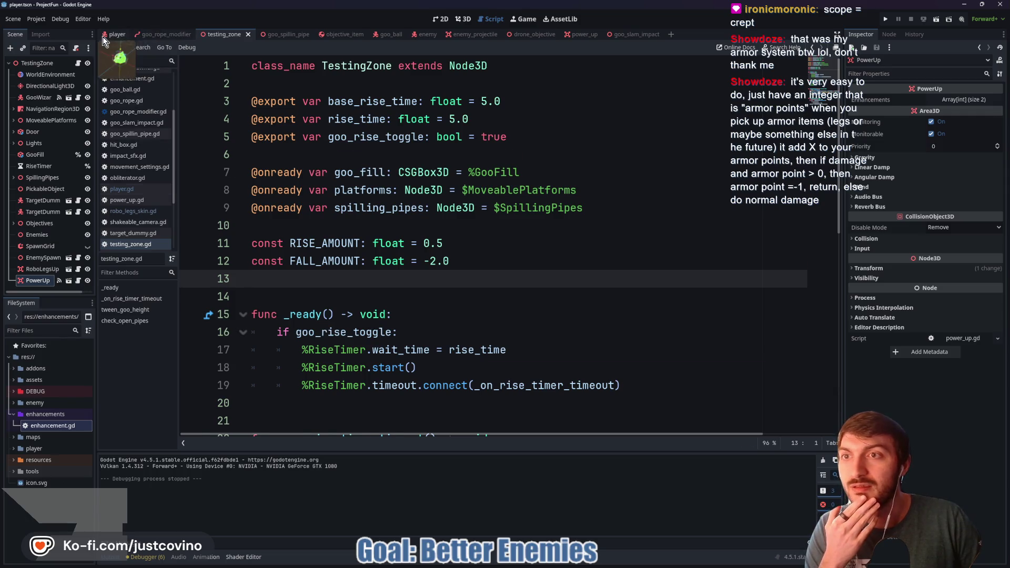
pyautogui.click(79, 211)
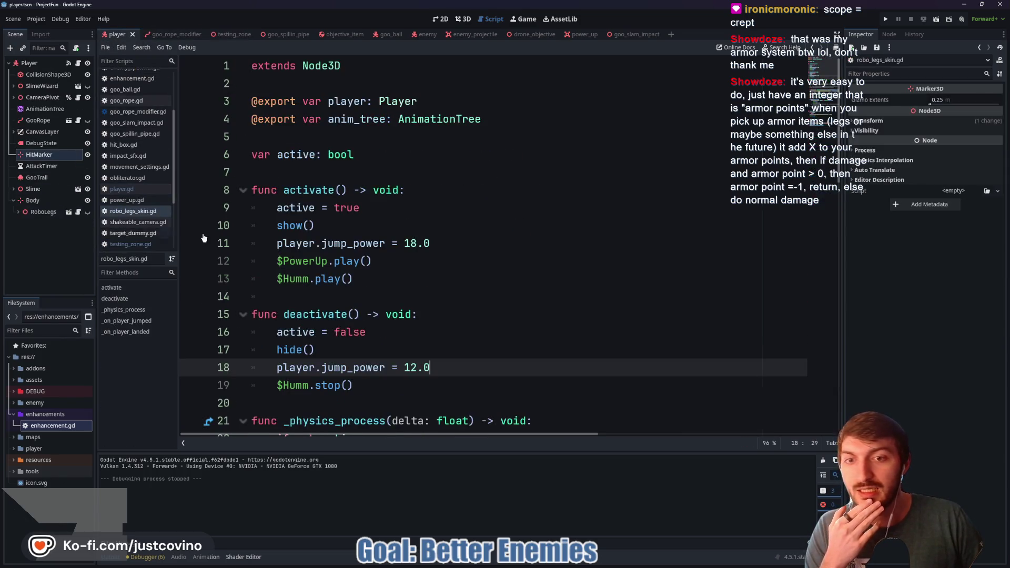
pyautogui.scroll(-1, 431, 256)
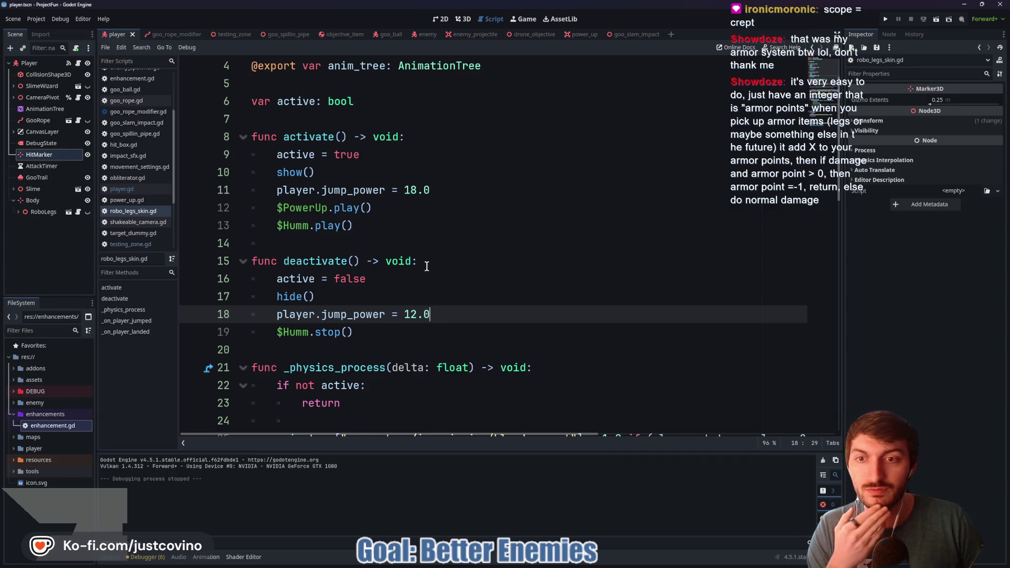
pyautogui.click(420, 189)
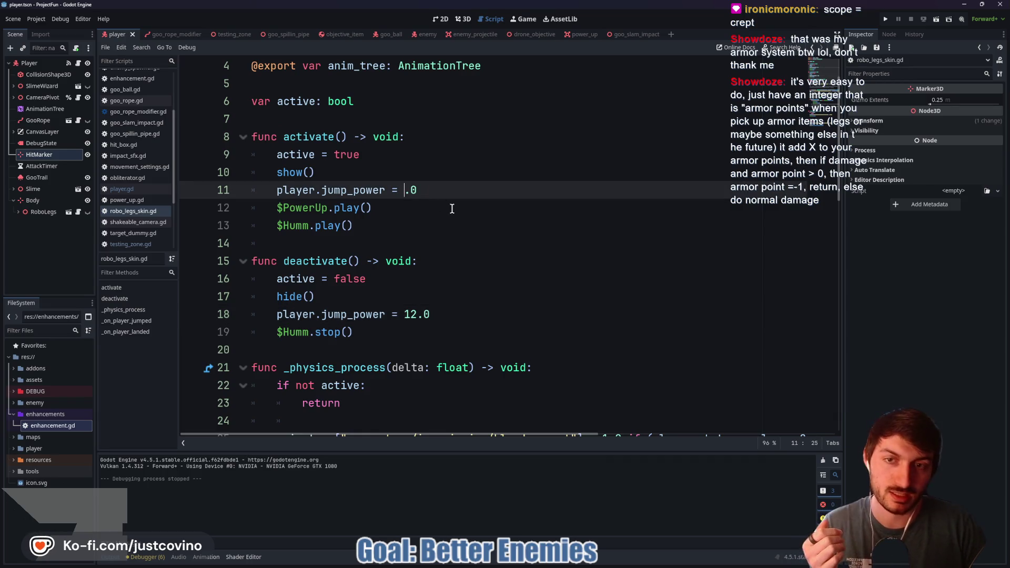
pyautogui.hotkey('ctrl', 's')
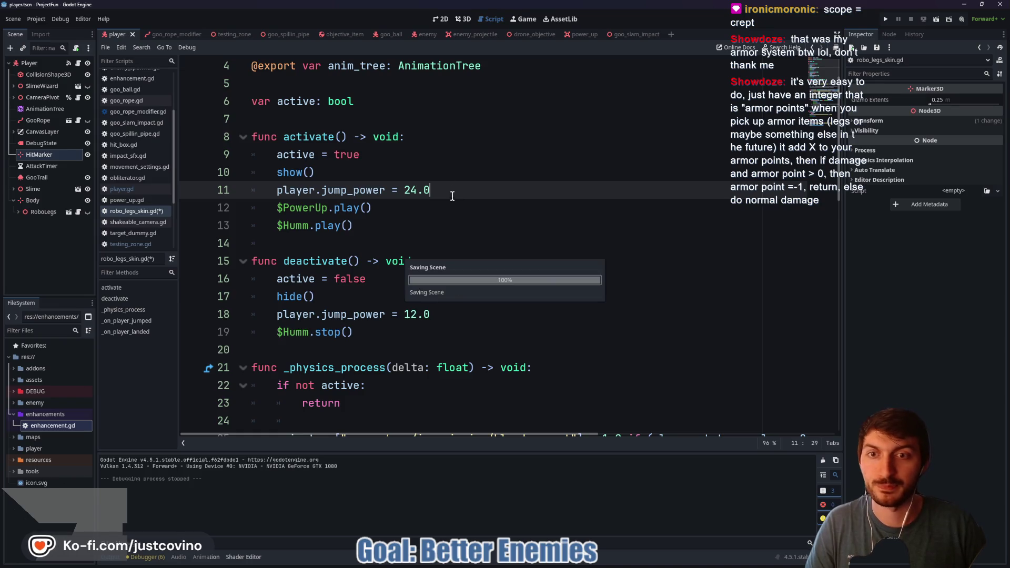
pyautogui.click(234, 34)
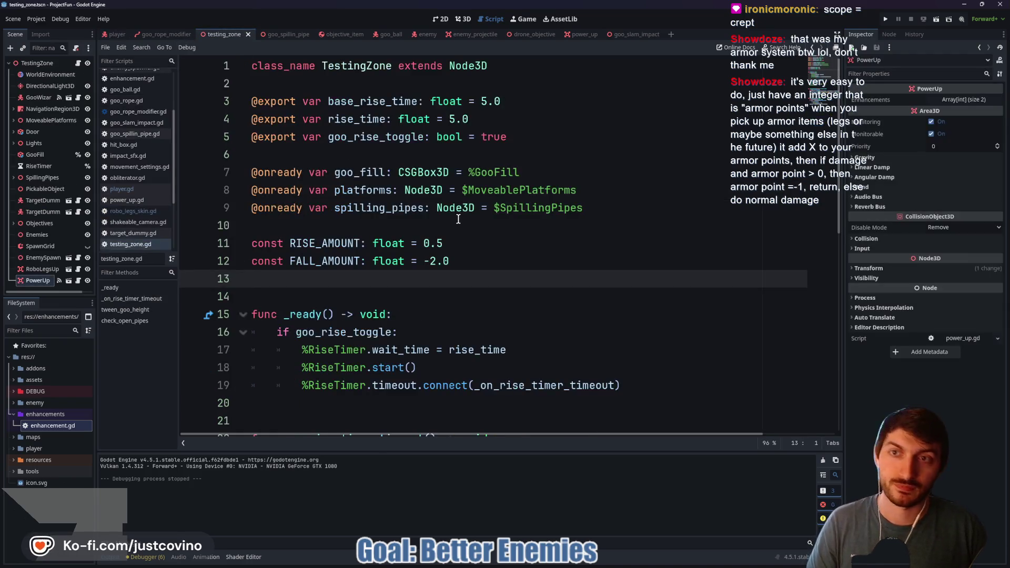
pyautogui.press('F6')
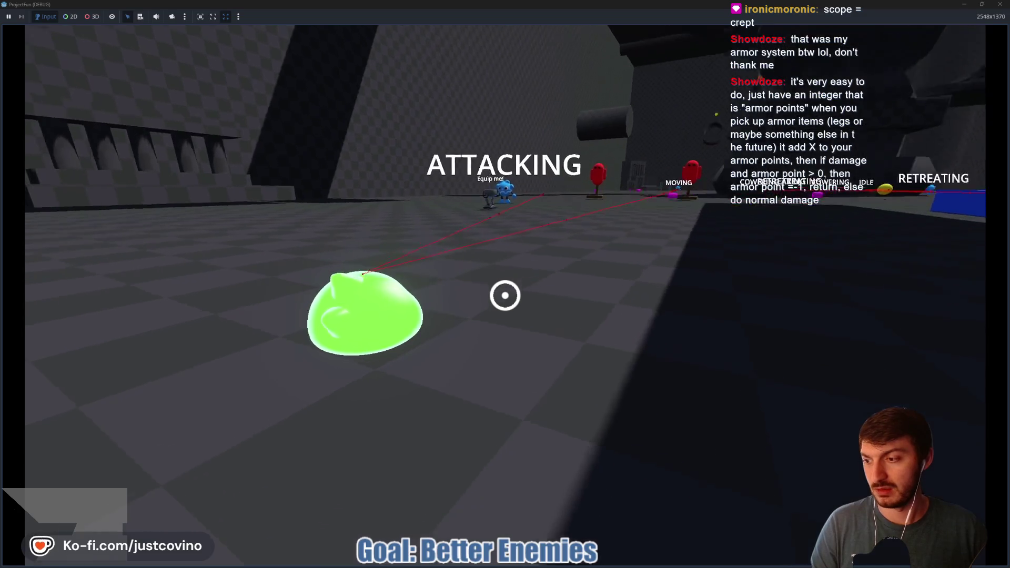
pyautogui.press('a')
pyautogui.press('w')
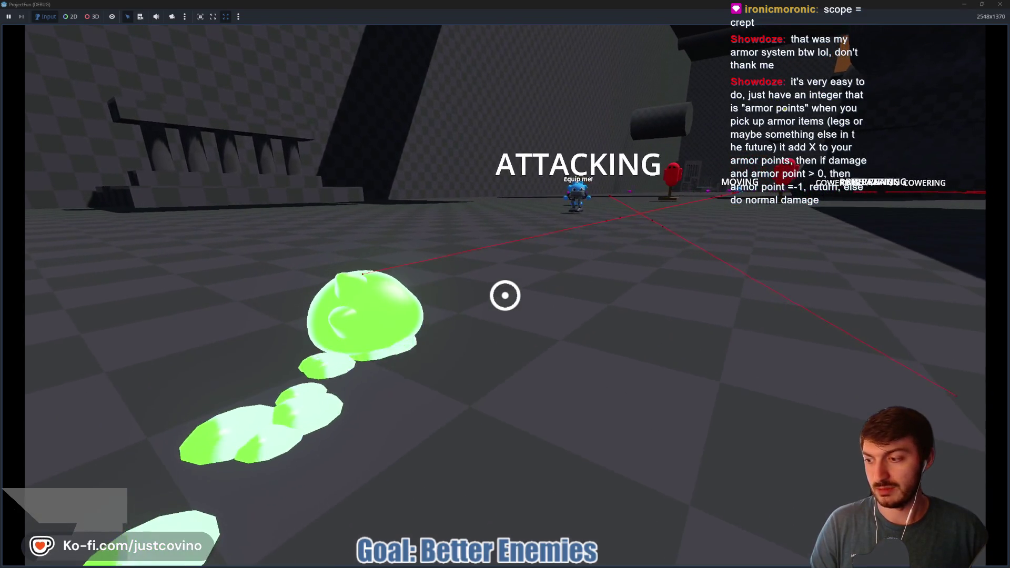
pyautogui.press('w')
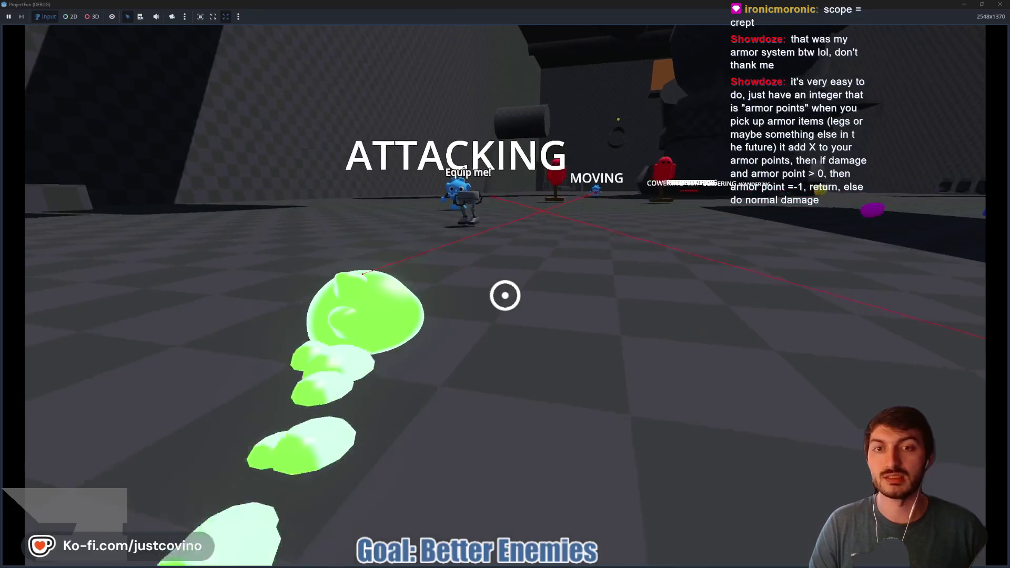
pyautogui.press('e')
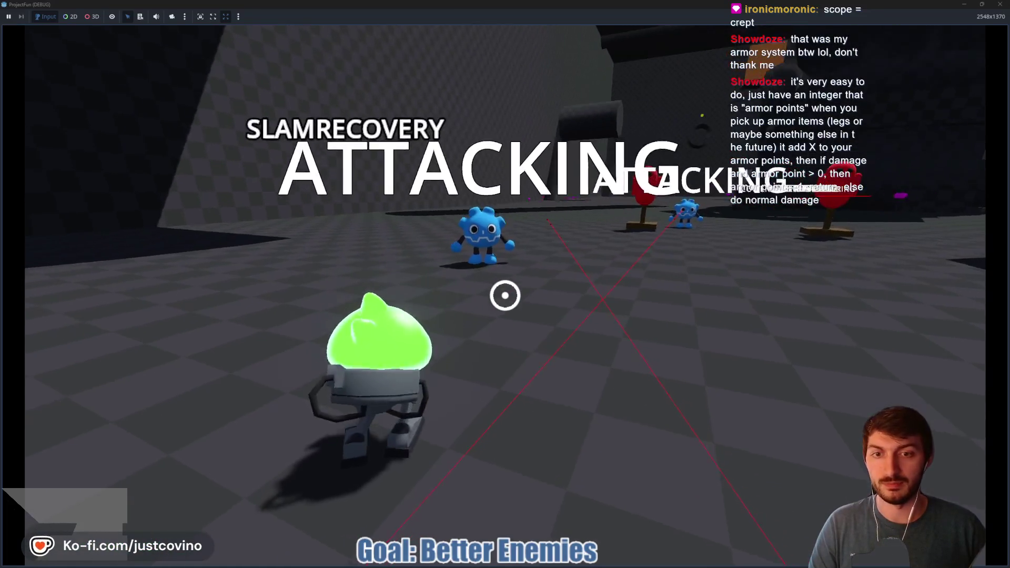
pyautogui.press('w')
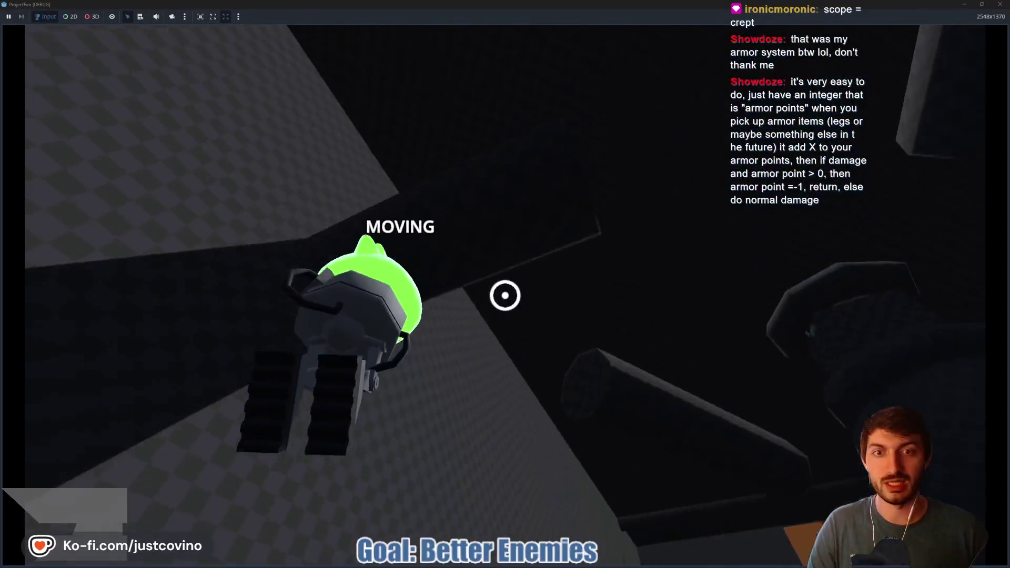
pyautogui.click(505, 295)
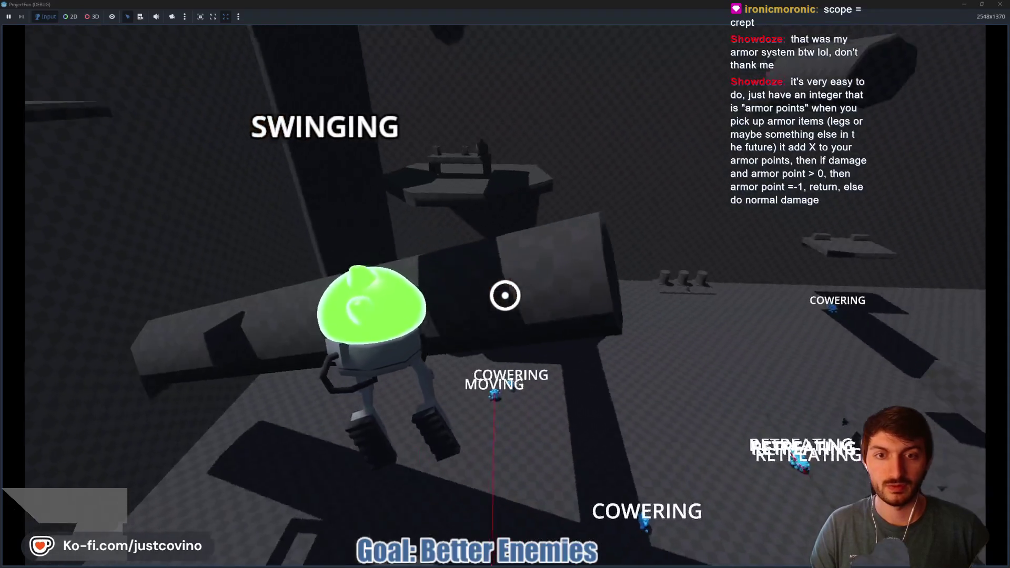
pyautogui.click(505, 295)
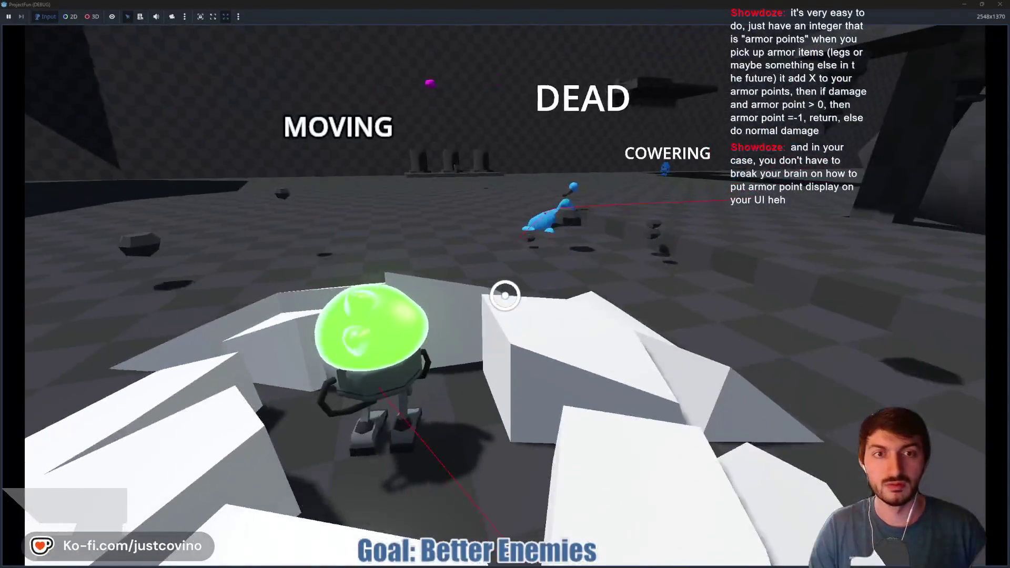
pyautogui.press('F8')
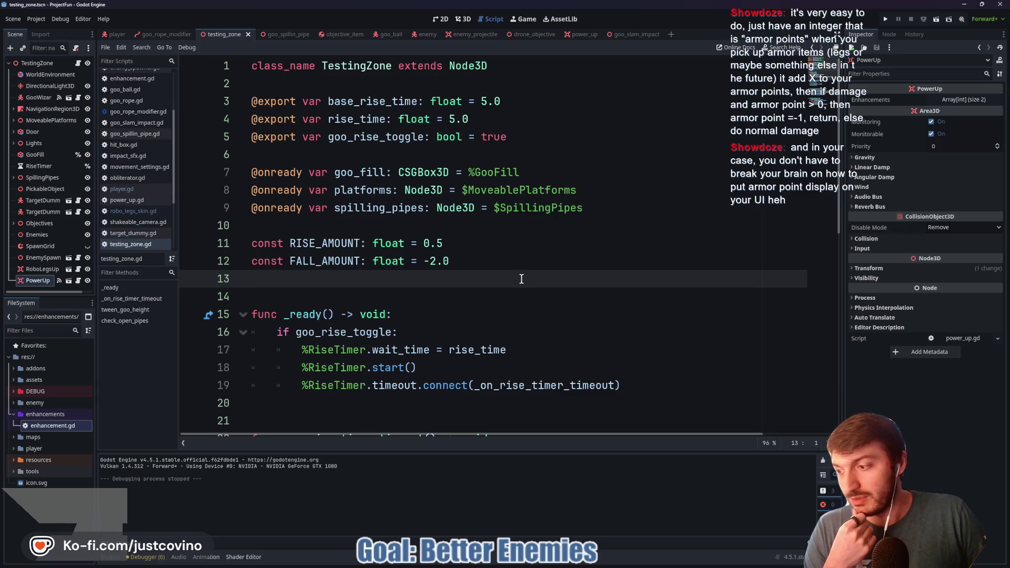
# Glance at the goo_slam_impact scene, then return to the testing_zone scene
pyautogui.click(472, 295)
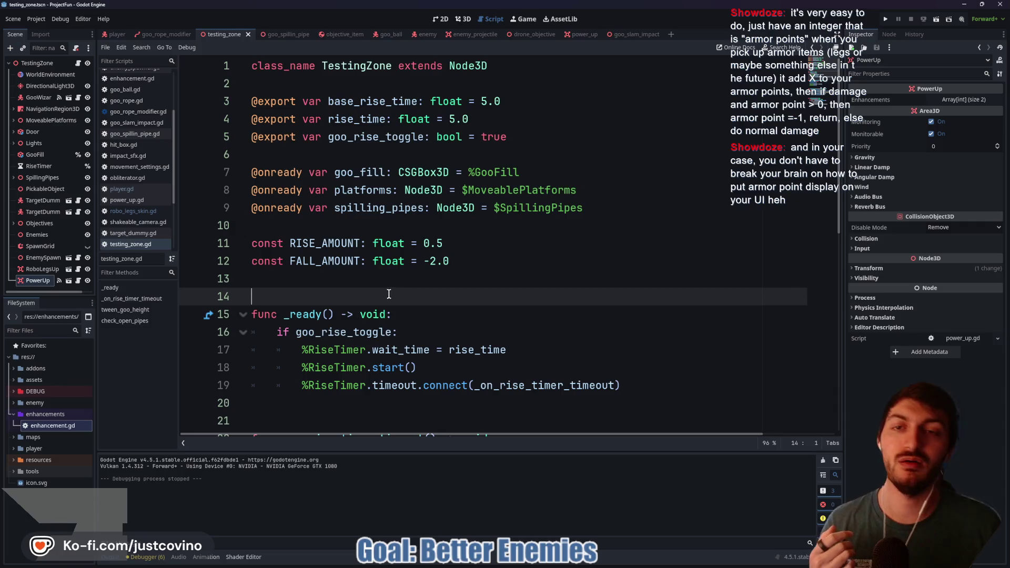
pyautogui.scroll(-1, 381, 274)
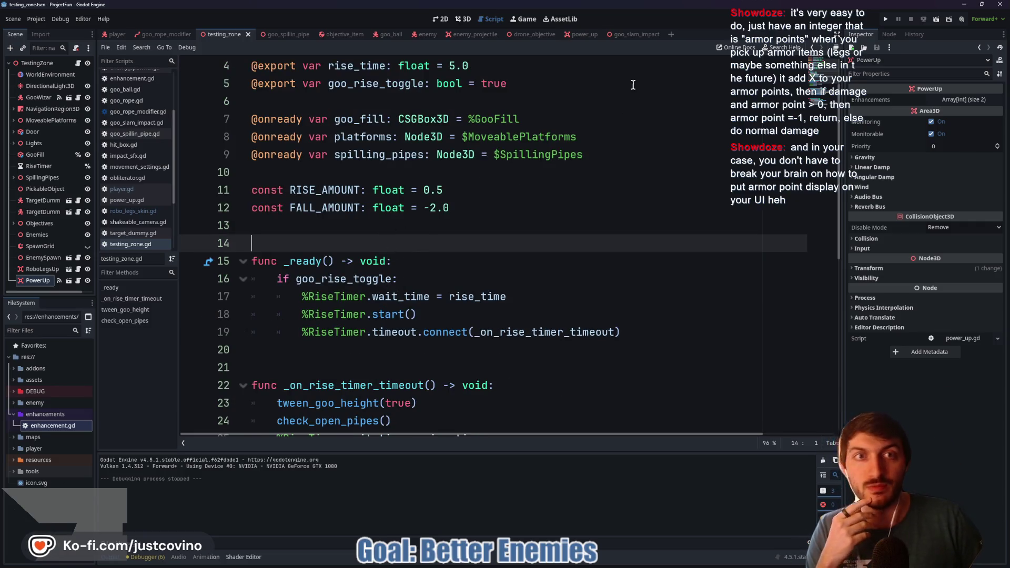
pyautogui.click(635, 35)
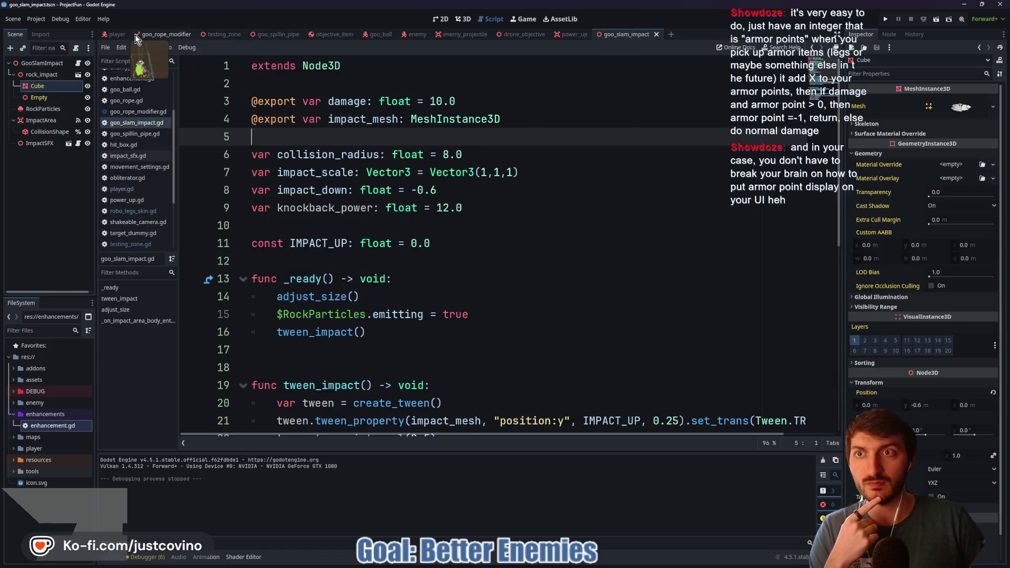
pyautogui.click(224, 35)
# Orbit the level in the 3D view, then open RoboLegsUp's robo_legs_upgrade.gd script
pyautogui.click(459, 20)
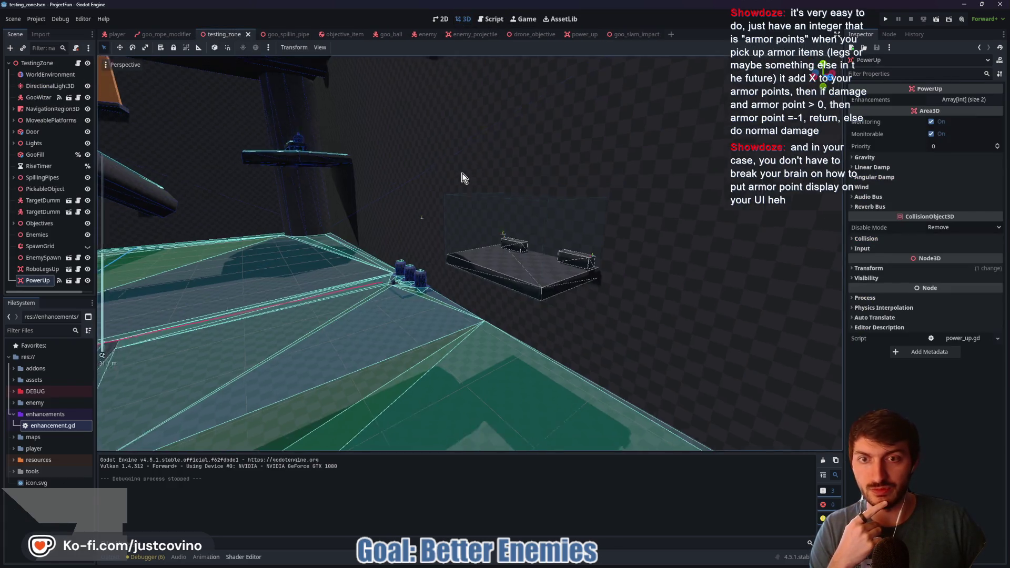
pyautogui.scroll(-5, 455, 175)
pyautogui.scroll(3, 481, 183)
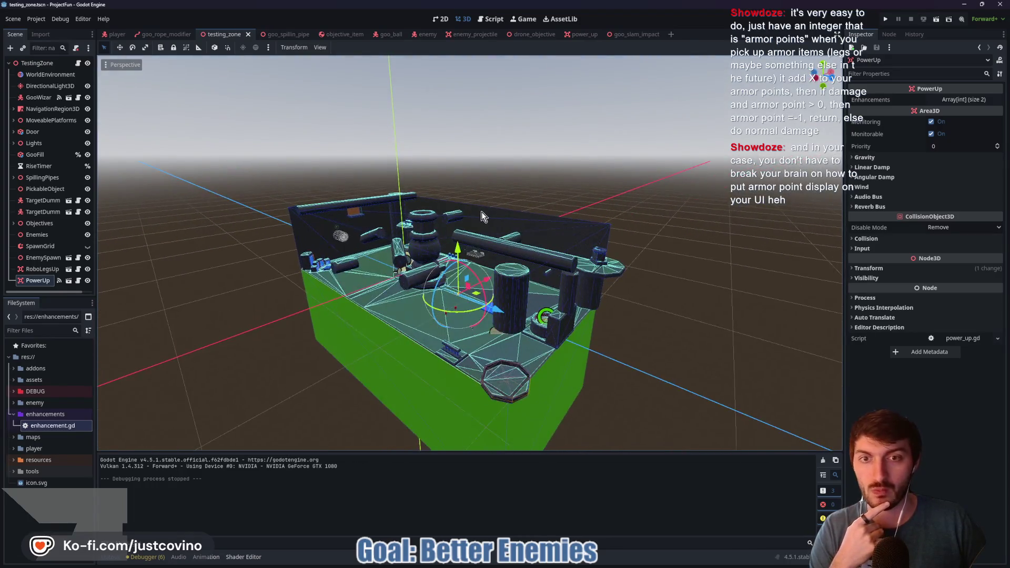
pyautogui.scroll(5, 482, 211)
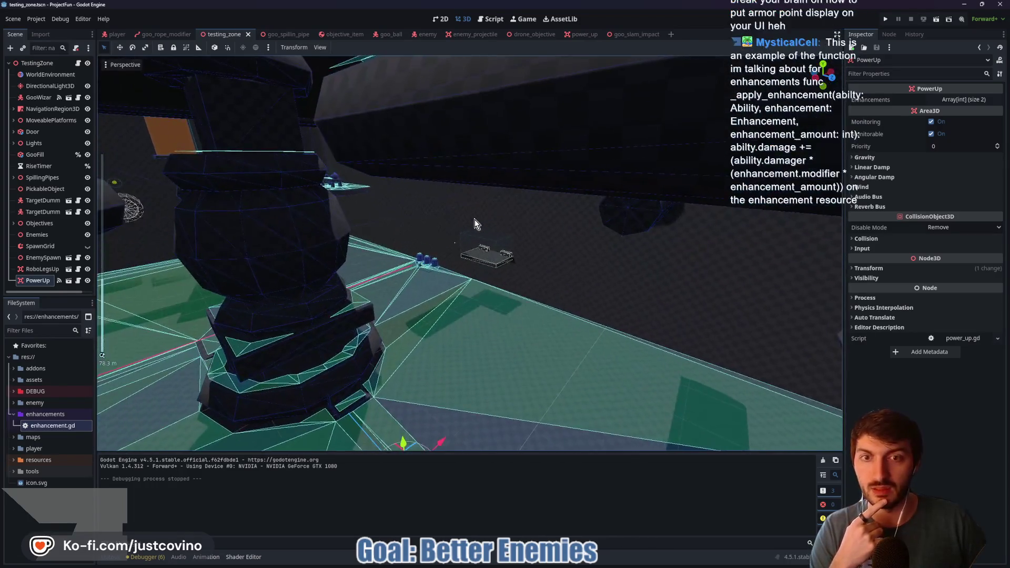
pyautogui.moveTo(475, 219); pyautogui.dragTo(438, 279)
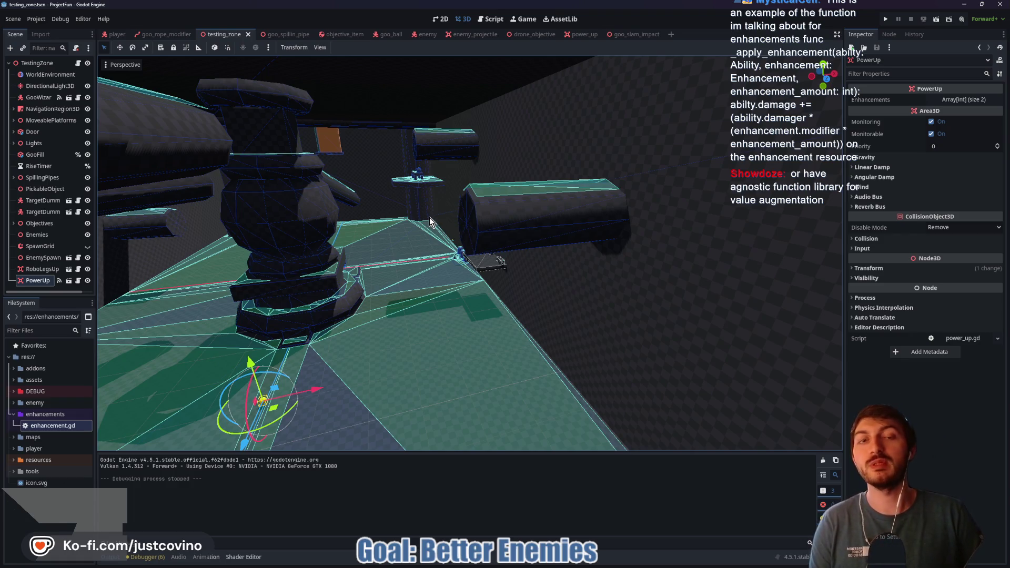
pyautogui.click(78, 269)
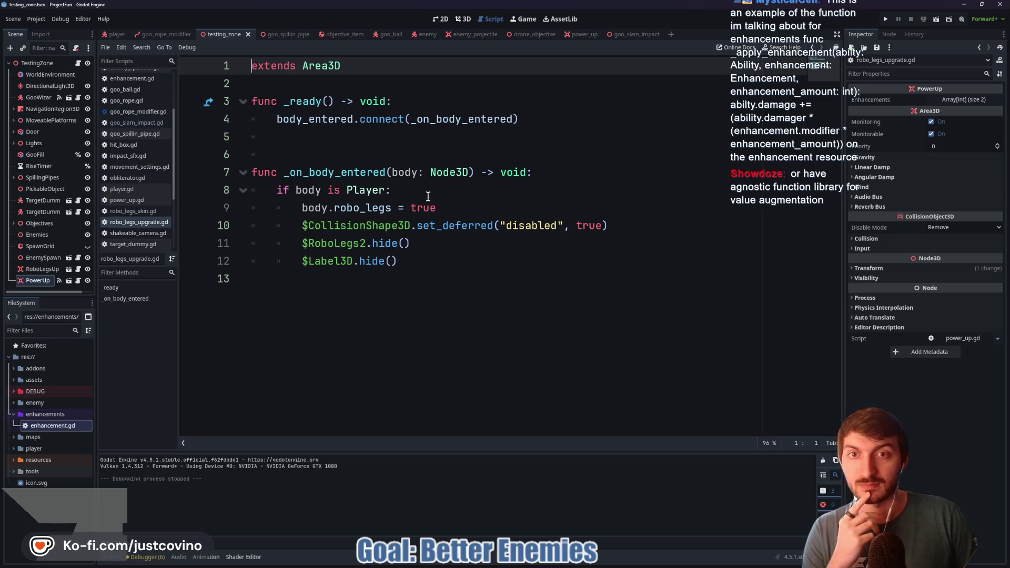
# Open the player scene in the 3D view and orbit the camera around the green slime
pyautogui.click(29, 64)
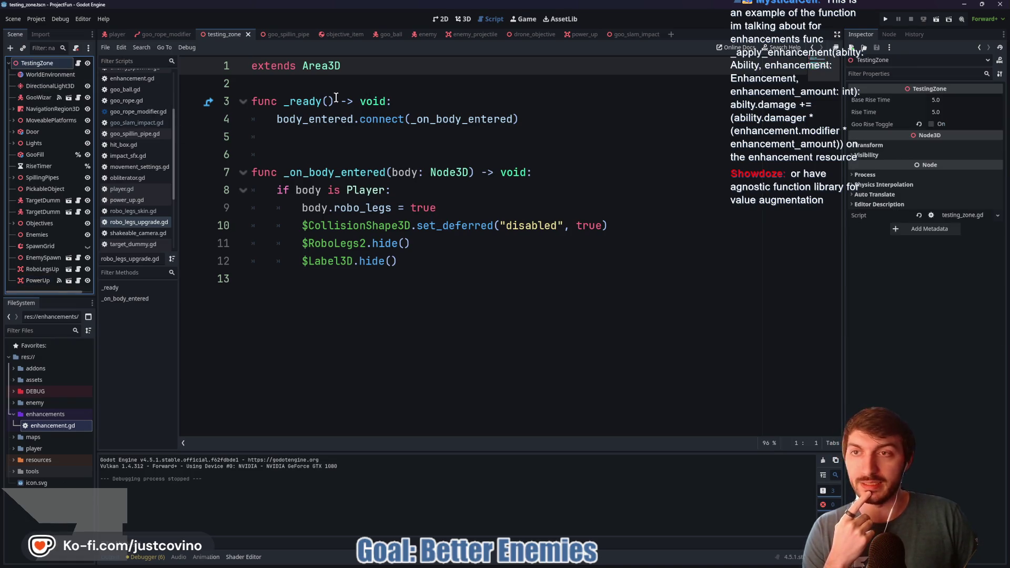
pyautogui.click(116, 34)
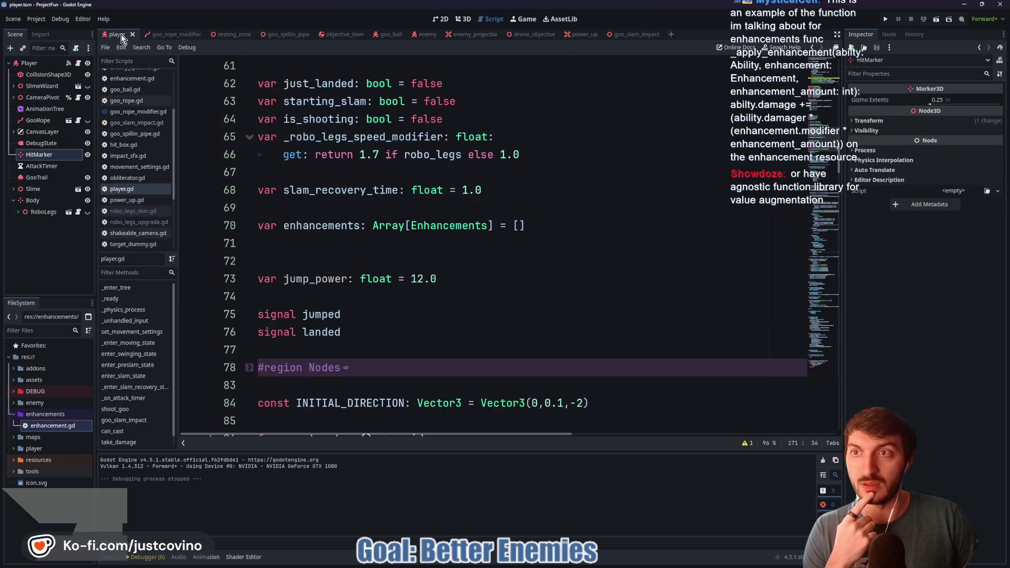
pyautogui.click(464, 21)
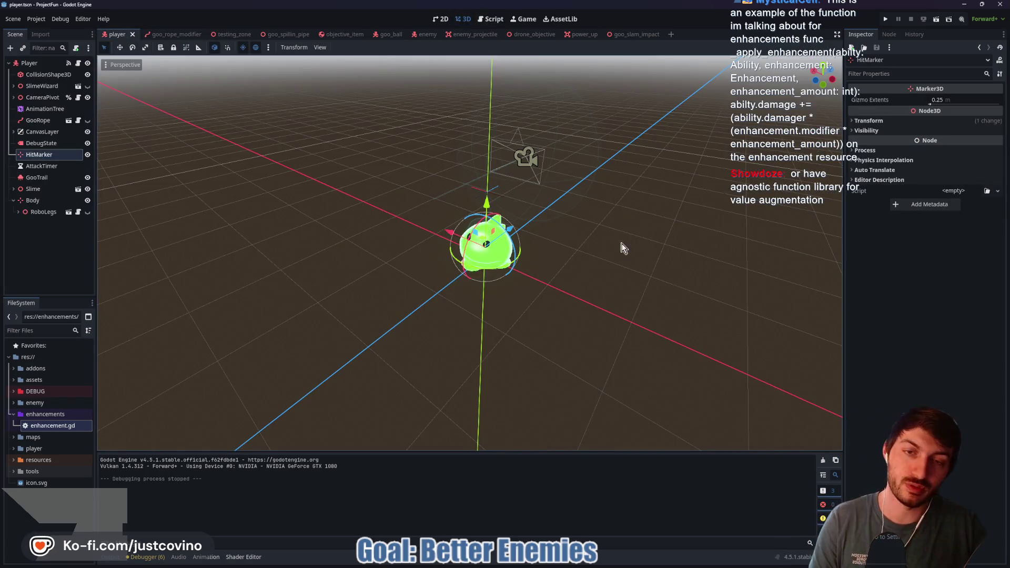
pyautogui.scroll(2, 622, 248)
pyautogui.moveTo(470, 252)
pyautogui.mouseDown()
pyautogui.moveTo(469, 200)
pyautogui.moveTo(461, 263)
pyautogui.mouseUp()
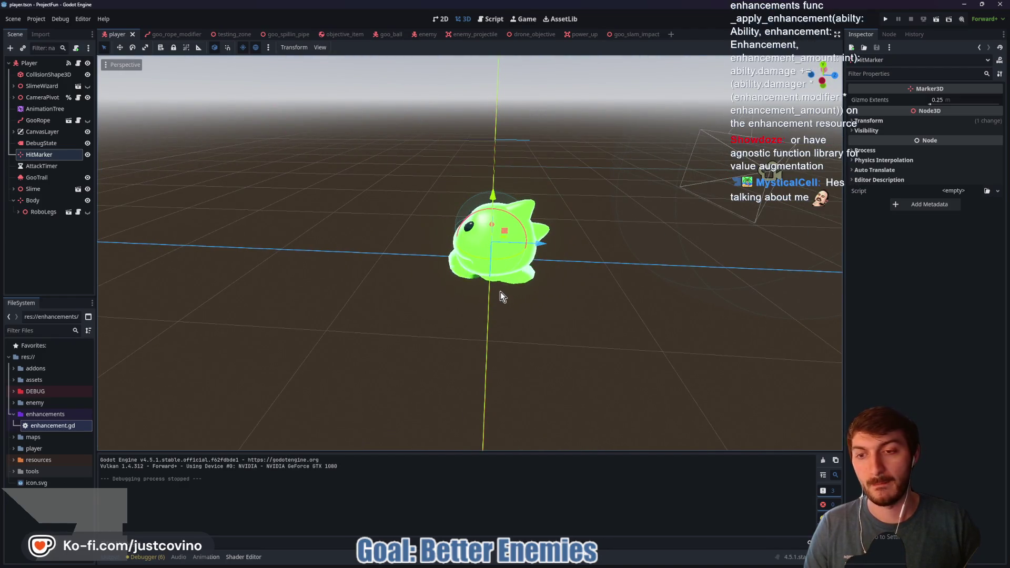
pyautogui.moveTo(509, 304); pyautogui.dragTo(541, 323)
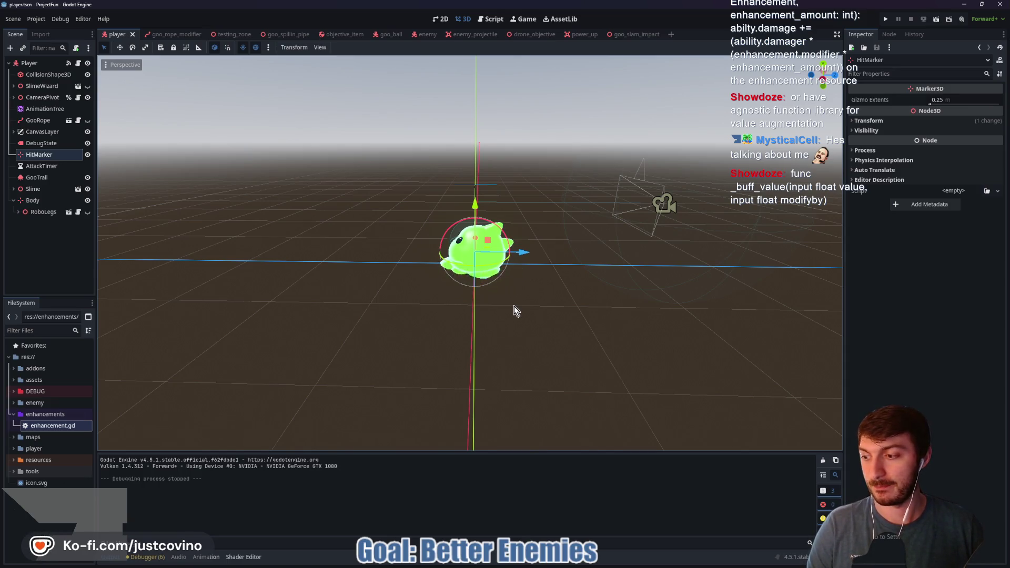
pyautogui.moveTo(513, 315)
pyautogui.mouseDown()
pyautogui.moveTo(547, 308)
pyautogui.moveTo(510, 331)
pyautogui.mouseUp()
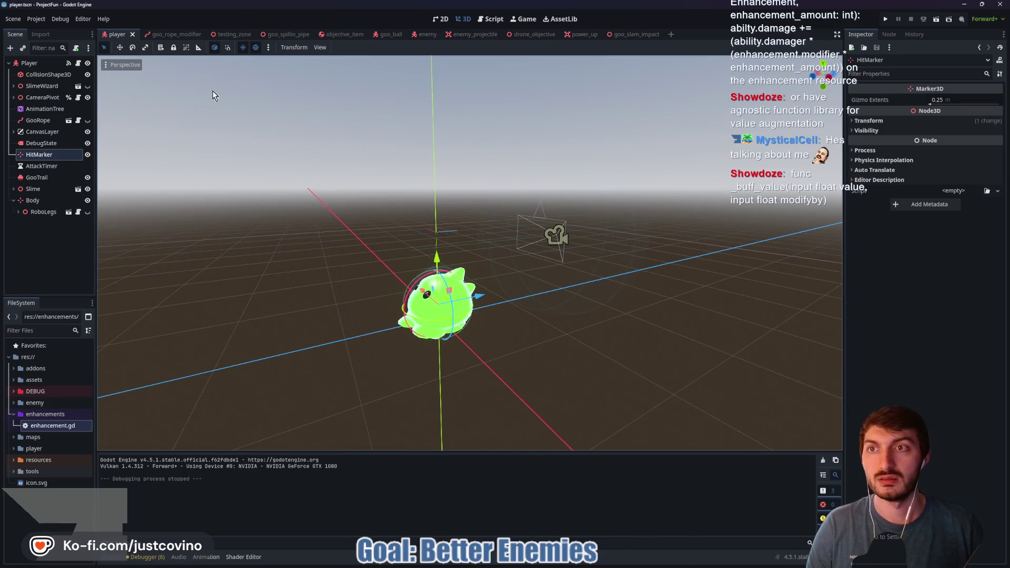
pyautogui.moveTo(241, 142)
pyautogui.mouseDown()
pyautogui.moveTo(273, 138)
pyautogui.moveTo(232, 153)
pyautogui.moveTo(247, 147)
pyautogui.mouseUp()
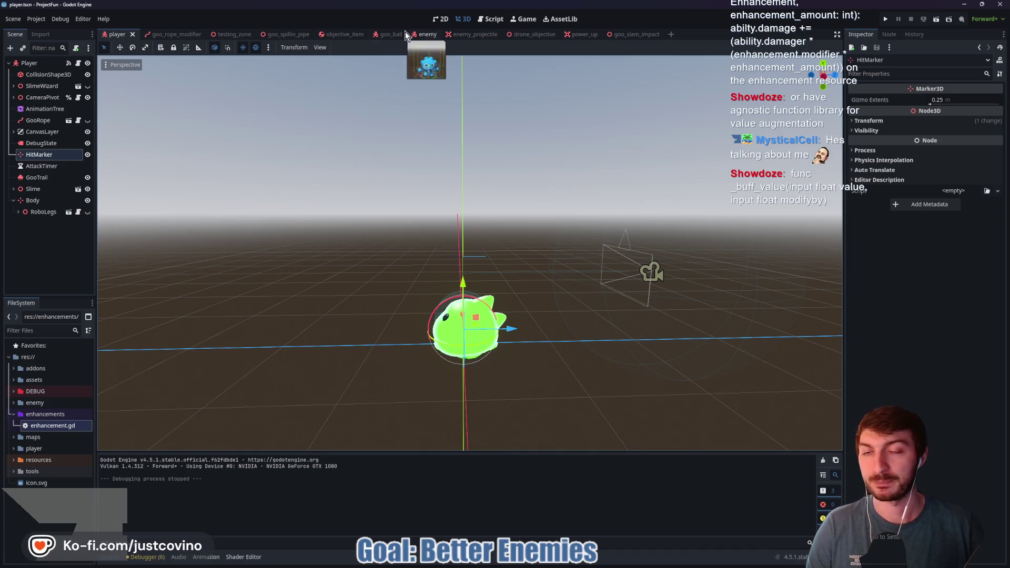
# Open the goo_ball scene's script and scroll through it
pyautogui.click(392, 33)
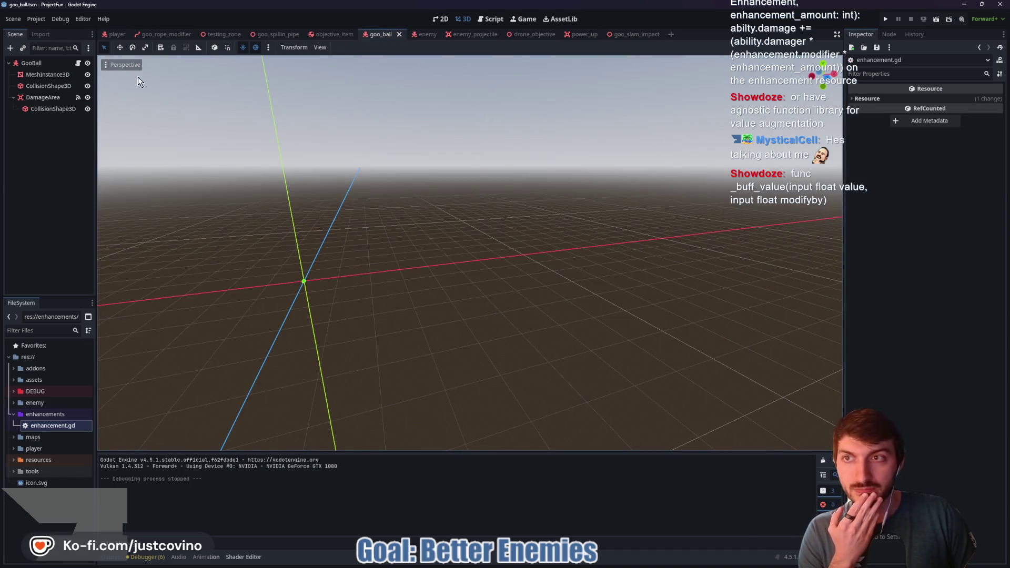
pyautogui.click(79, 63)
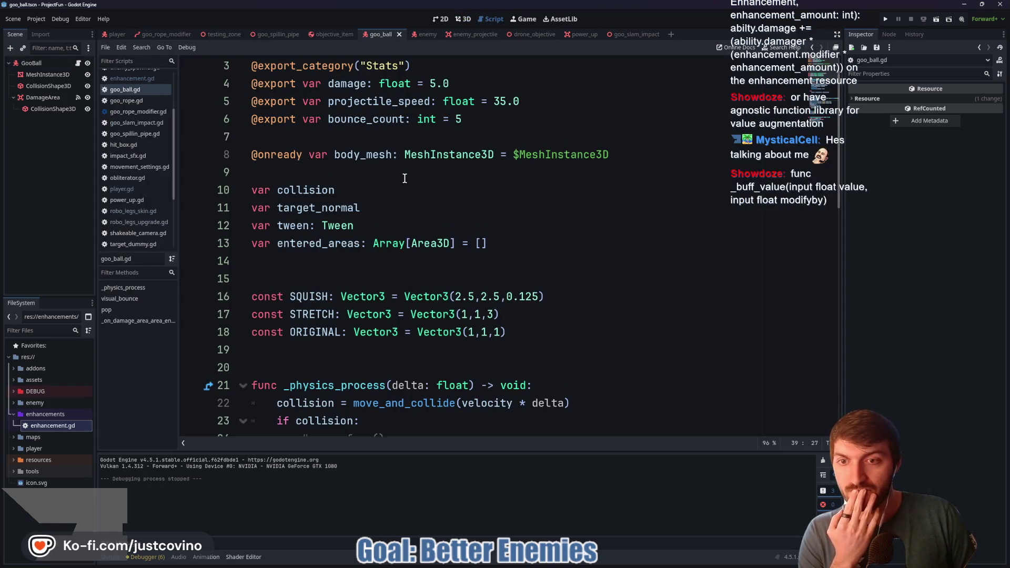
pyautogui.scroll(-4, 404, 178)
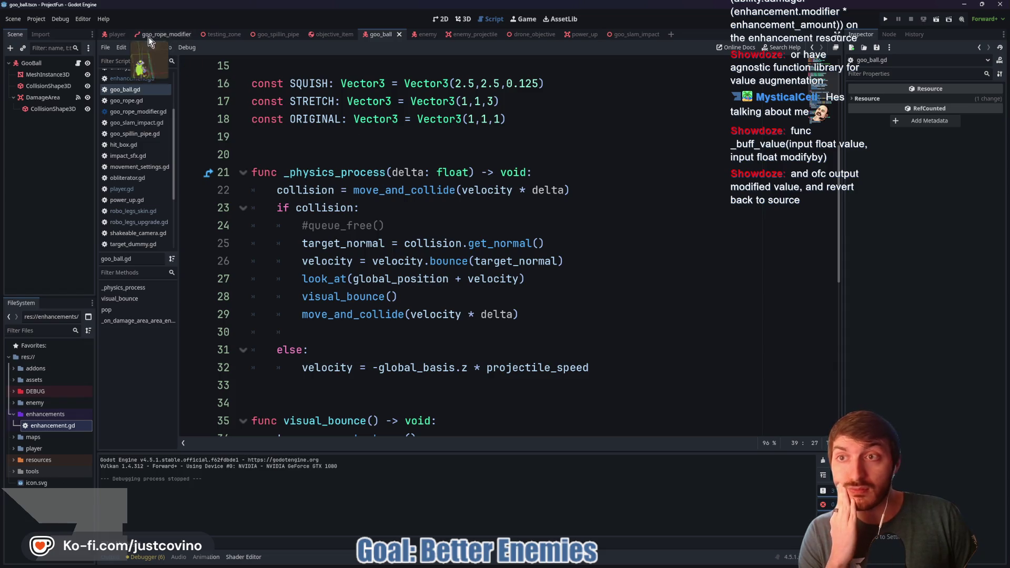
# Return to player.gd and highlight the enhancements variable and its Enhancements type on line 70
pyautogui.click(114, 34)
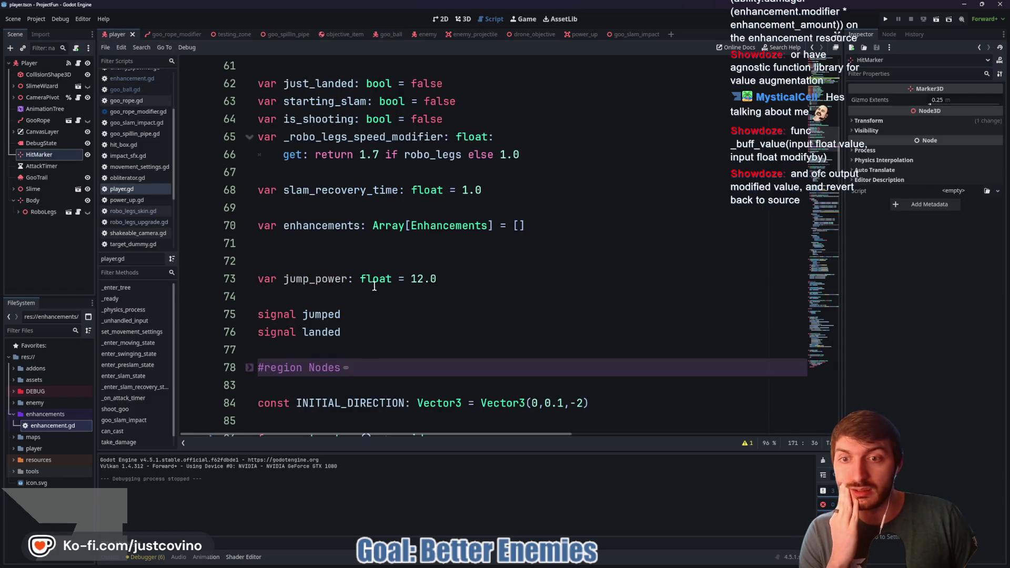
pyautogui.doubleClick(321, 225)
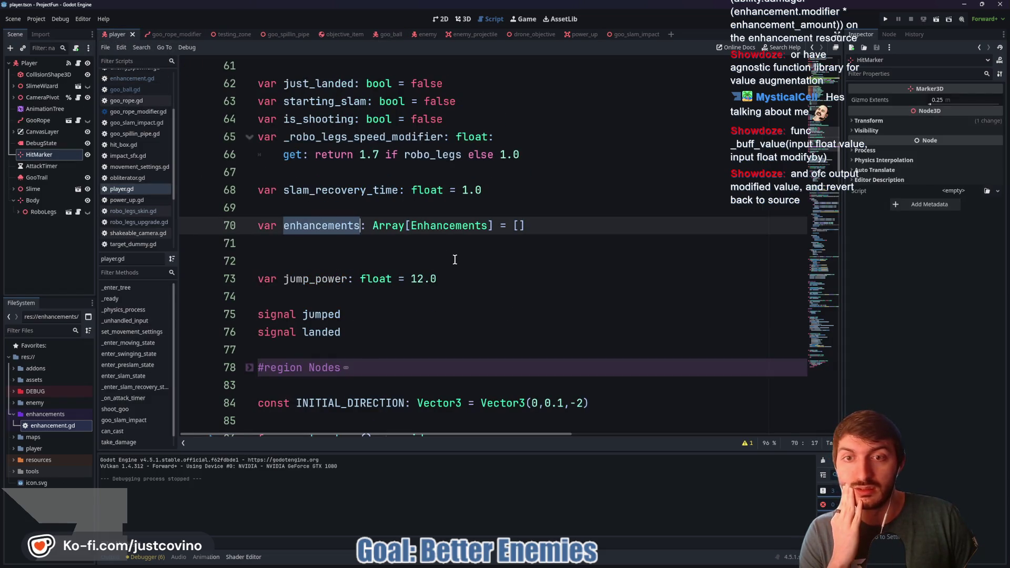
pyautogui.doubleClick(452, 228)
pyautogui.scroll(-1, 444, 236)
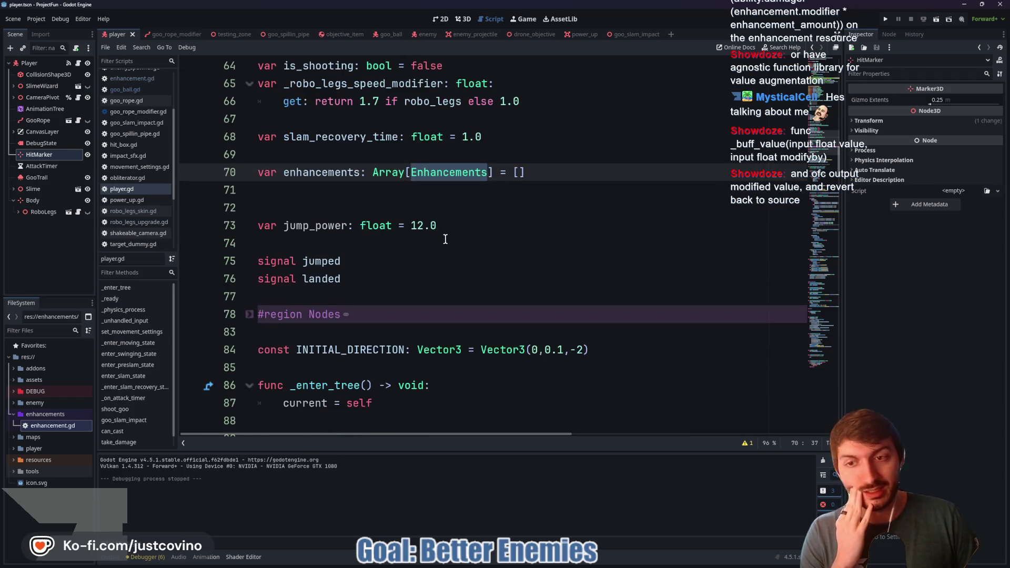
# Switch to the Project Goo window, select the Ability base class, and show SpecialAttack's properties
pyautogui.moveTo(577, 564)
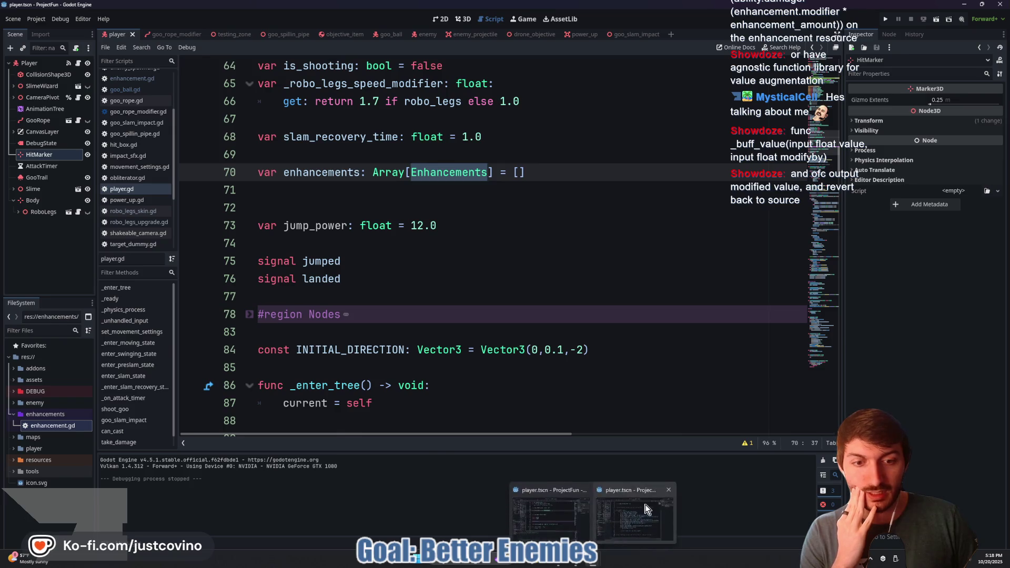
pyautogui.click(632, 518)
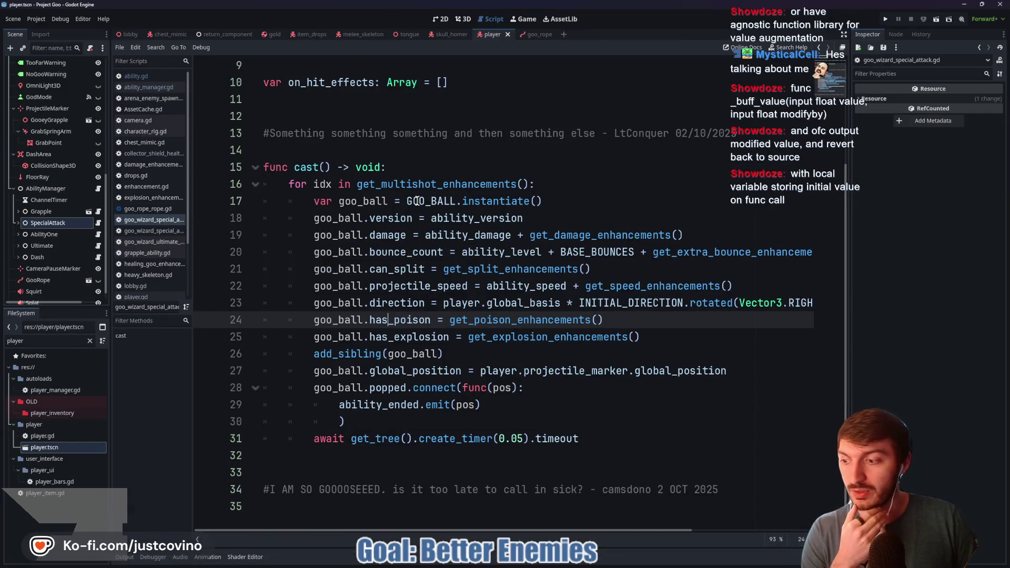
pyautogui.scroll(3, 409, 209)
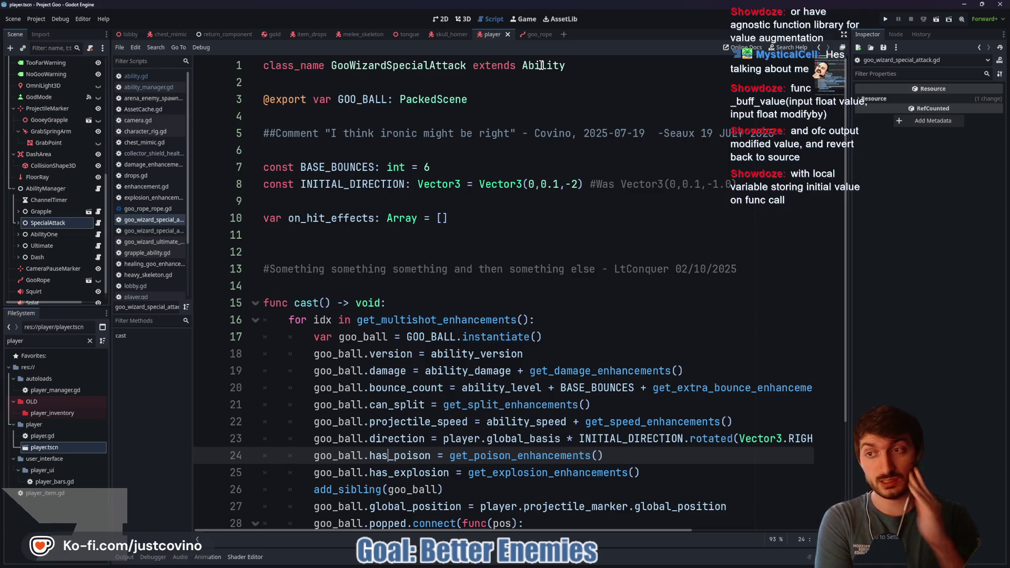
pyautogui.click(18, 223)
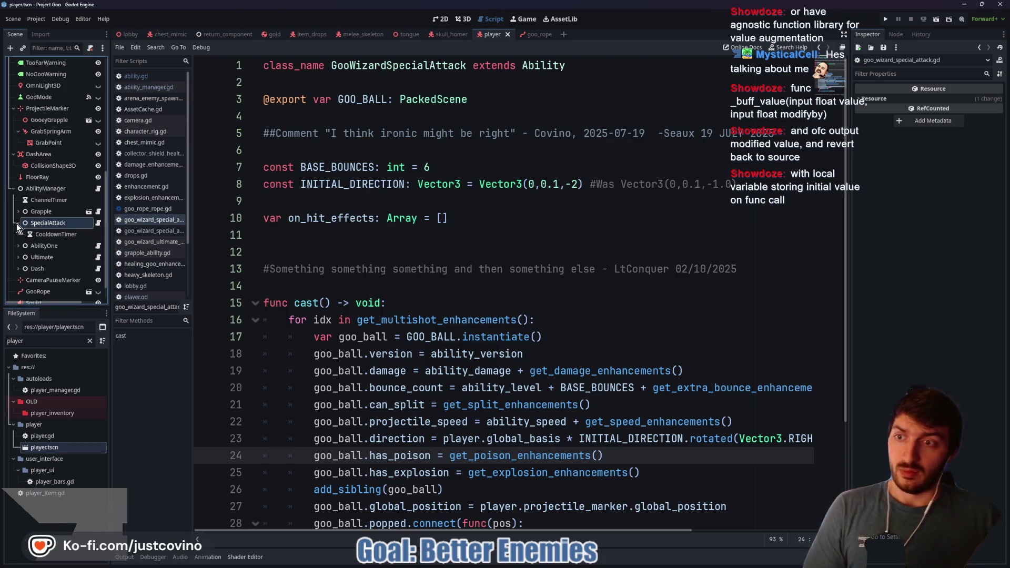
pyautogui.click(18, 223)
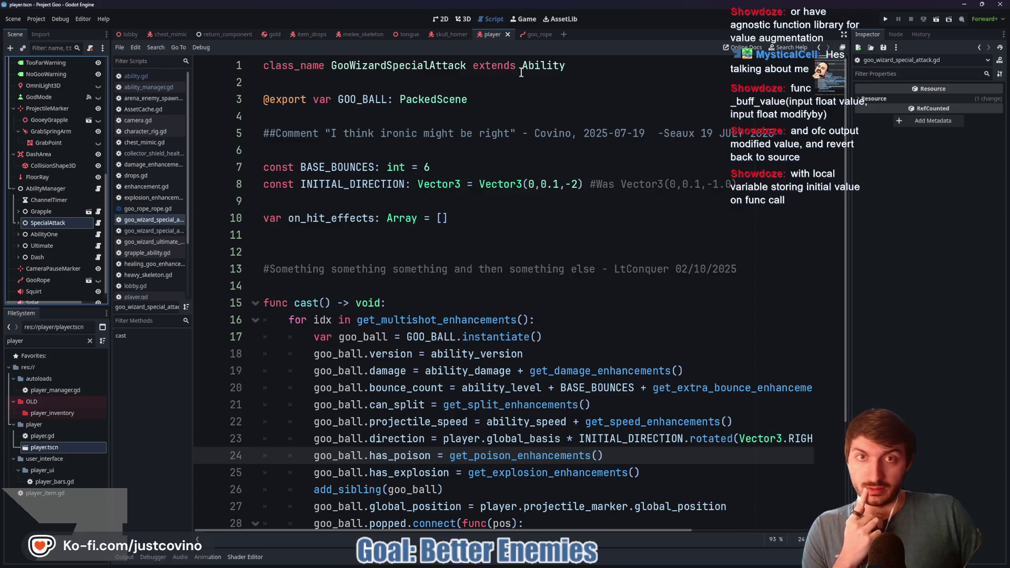
pyautogui.doubleClick(549, 67)
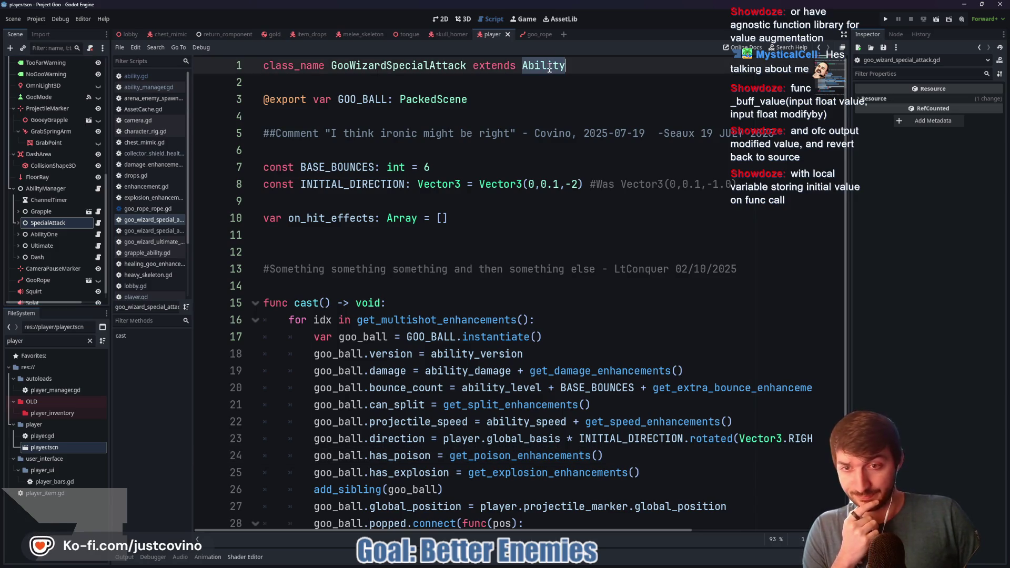
pyautogui.click(74, 220)
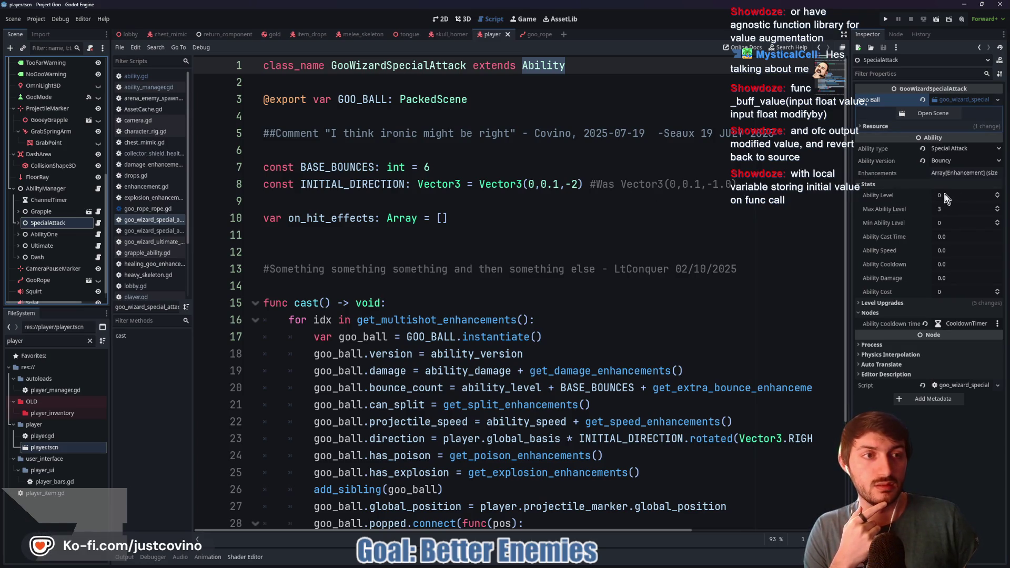
pyautogui.click(948, 173)
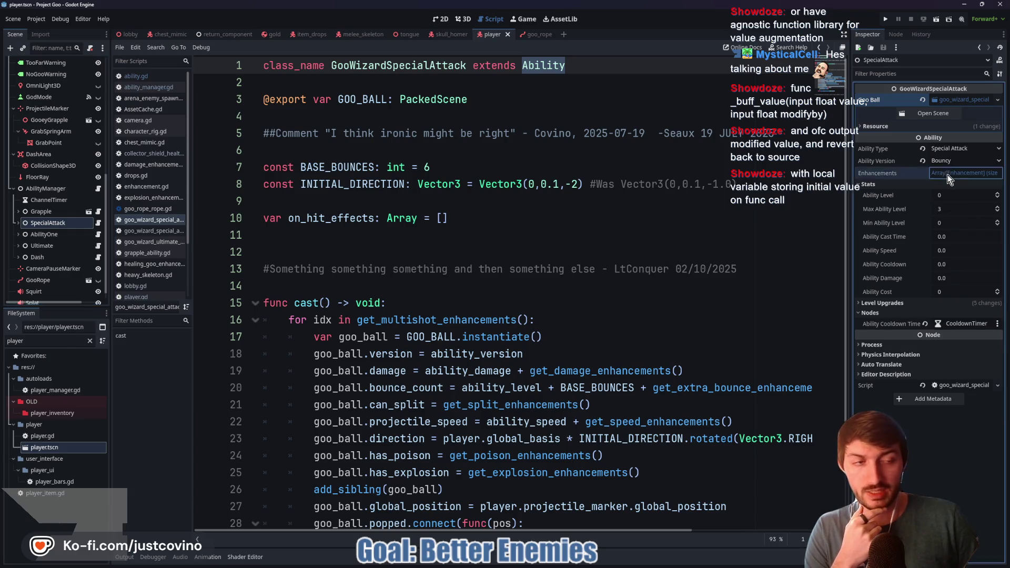
pyautogui.click(948, 175)
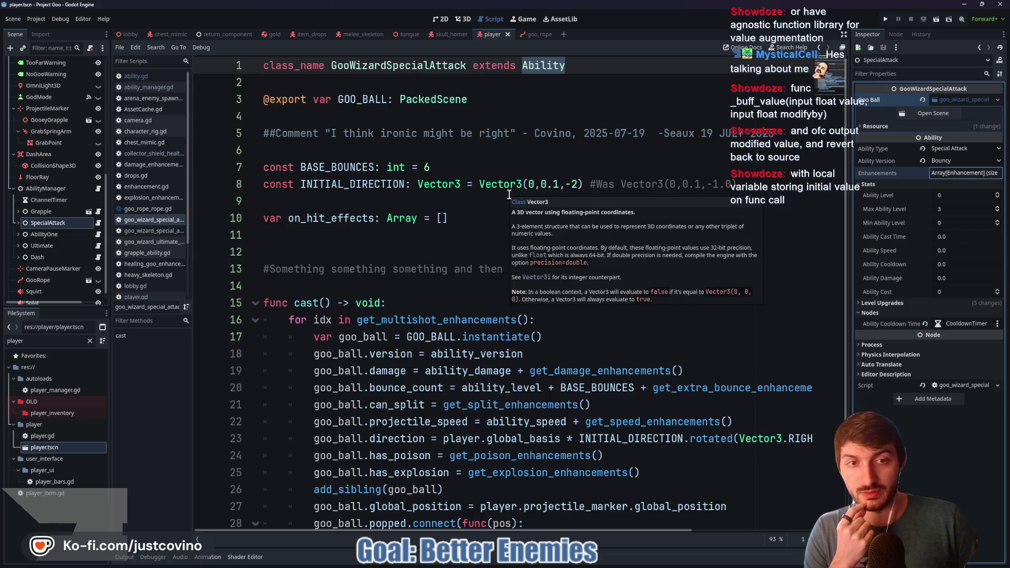
pyautogui.scroll(-2, 553, 218)
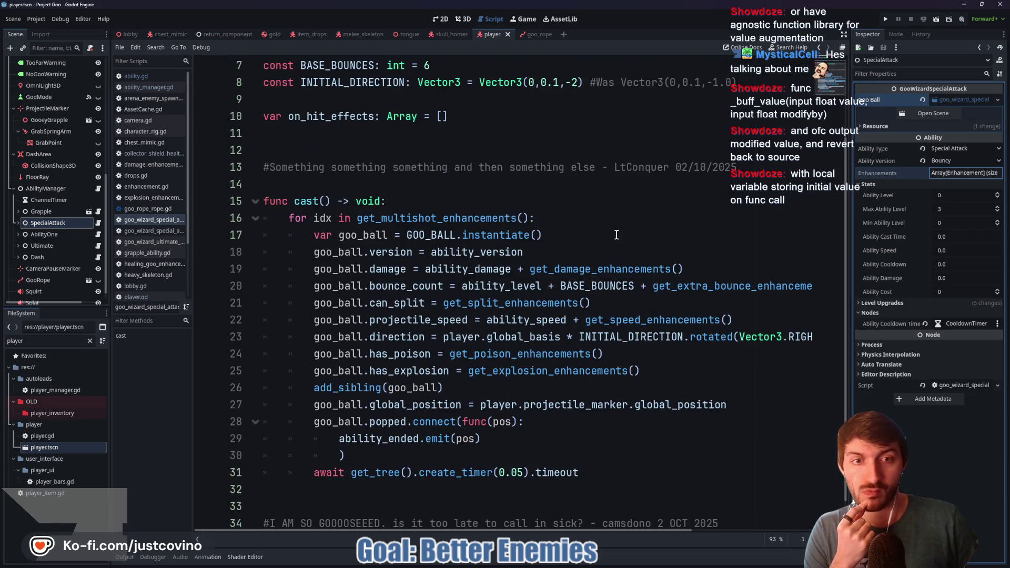
pyautogui.keyDown('ctrl'); pyautogui.click(583, 268); pyautogui.keyUp('ctrl')
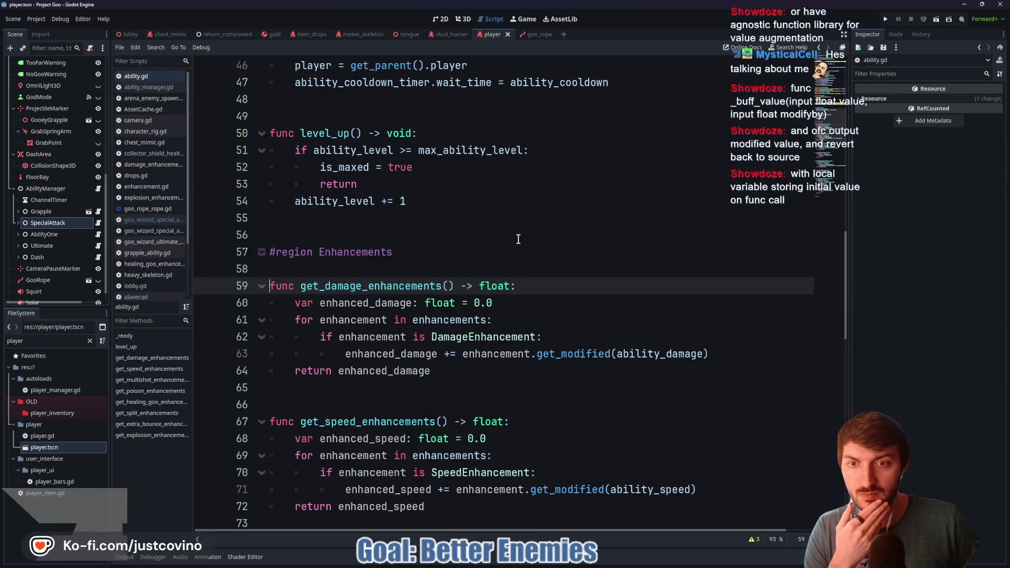
# Review the enhanced_damage declaration and where enhancements is used and declared in player.gd
pyautogui.click(524, 305)
pyautogui.hotkey('shift', 'Home')
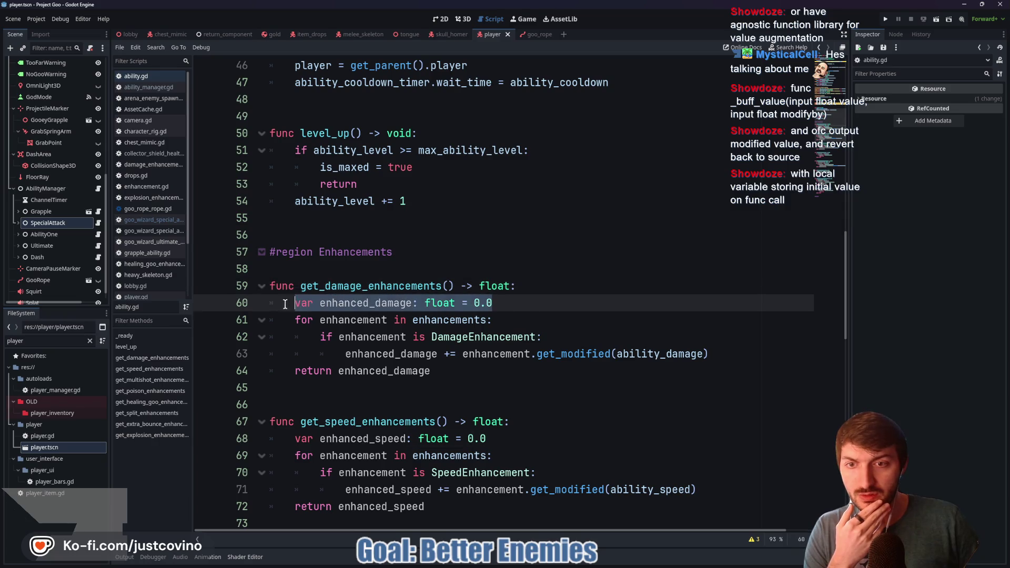
pyautogui.hotkey('shift', 'Home')
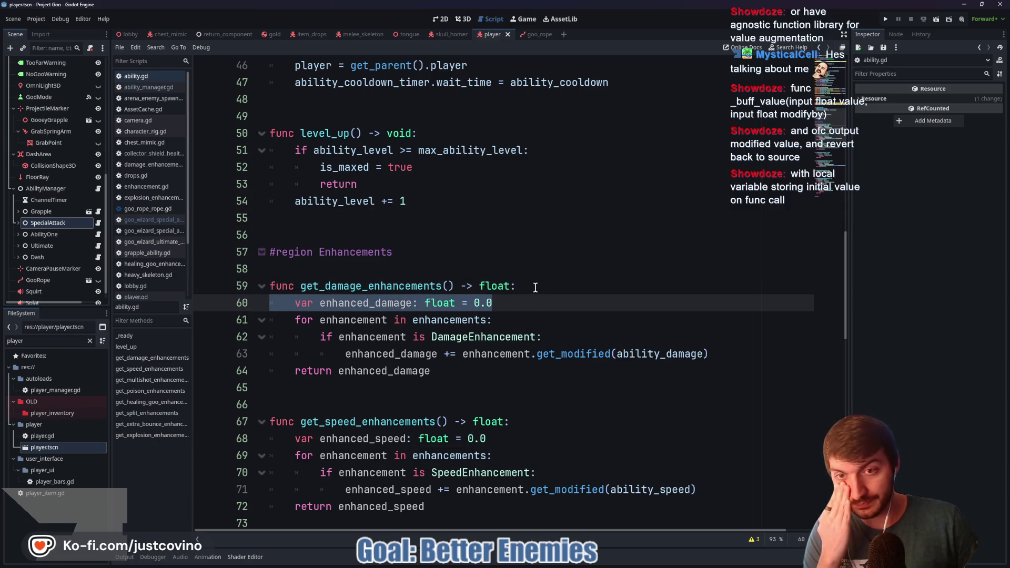
pyautogui.scroll(-1, 530, 288)
pyautogui.doubleClick(384, 274)
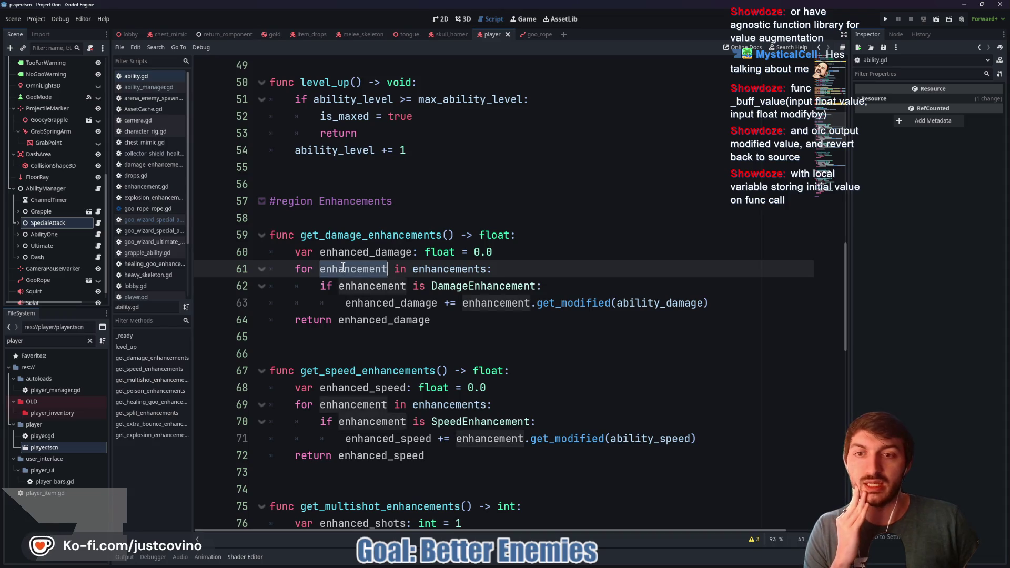
pyautogui.keyDown('ctrl'); pyautogui.click(451, 269); pyautogui.keyUp('ctrl')
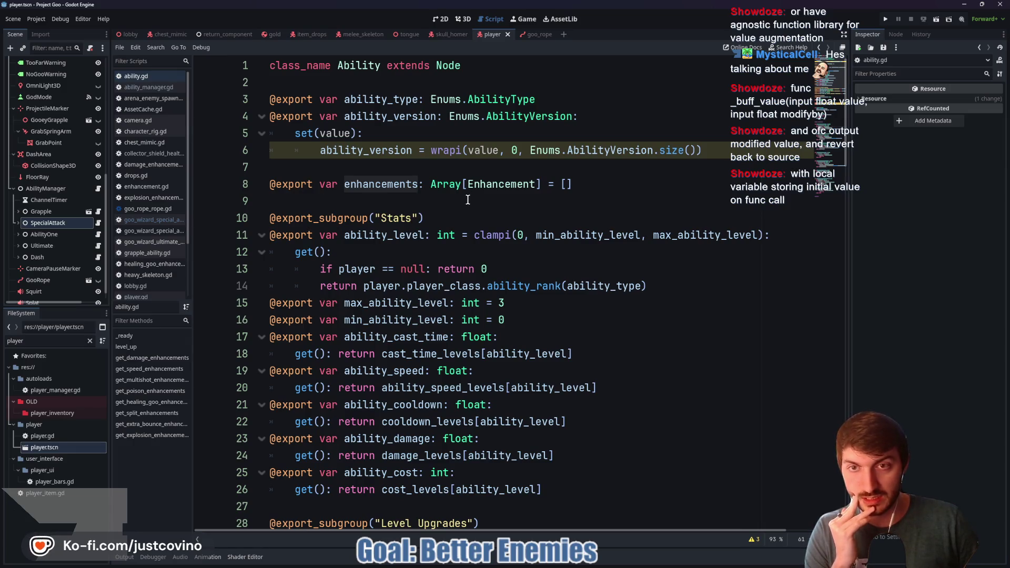
# Replace the FileSystem filter text with 'test' to list the test files
pyautogui.click(58, 341)
pyautogui.press('BackSpace')
pyautogui.press('BackSpace')
pyautogui.press('BackSpace')
pyautogui.press('BackSpace')
pyautogui.write('ick')
pyautogui.press('BackSpace')
pyautogui.press('BackSpace')
pyautogui.press('BackSpace')
pyautogui.write('o')
pyautogui.press('BackSpace')
pyautogui.press('BackSpace')
pyautogui.write('test')
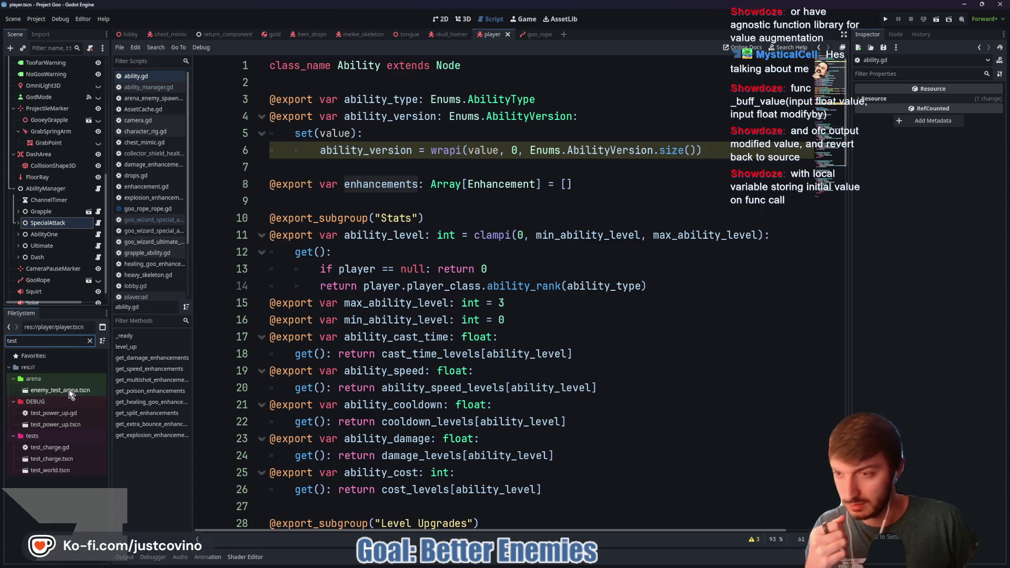
# Open test_power_up.tscn and scroll its script up to the acceptable_enhancement dictionary
pyautogui.doubleClick(72, 428)
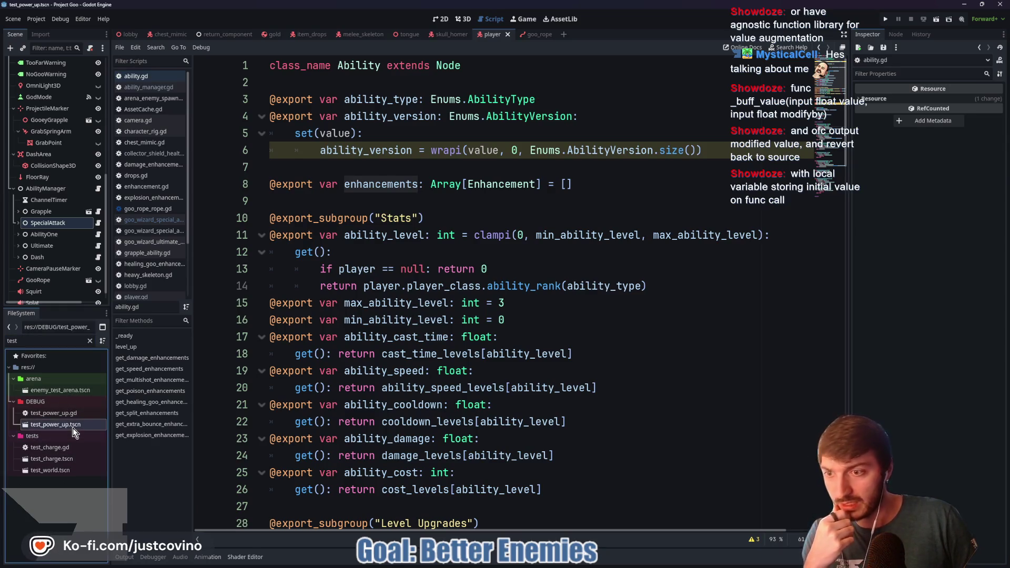
pyautogui.scroll(20, 422, 276)
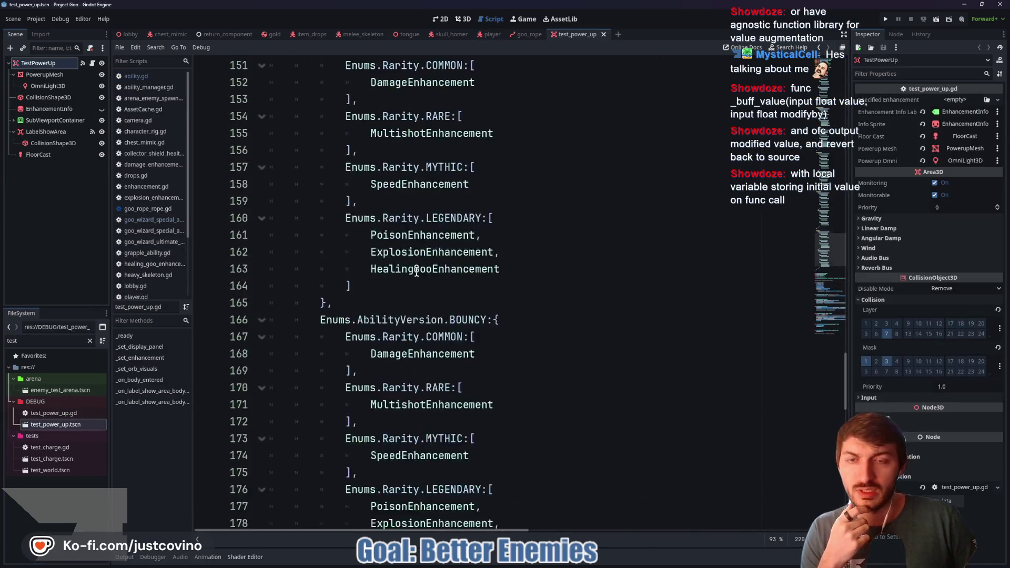
pyautogui.scroll(16, 416, 272)
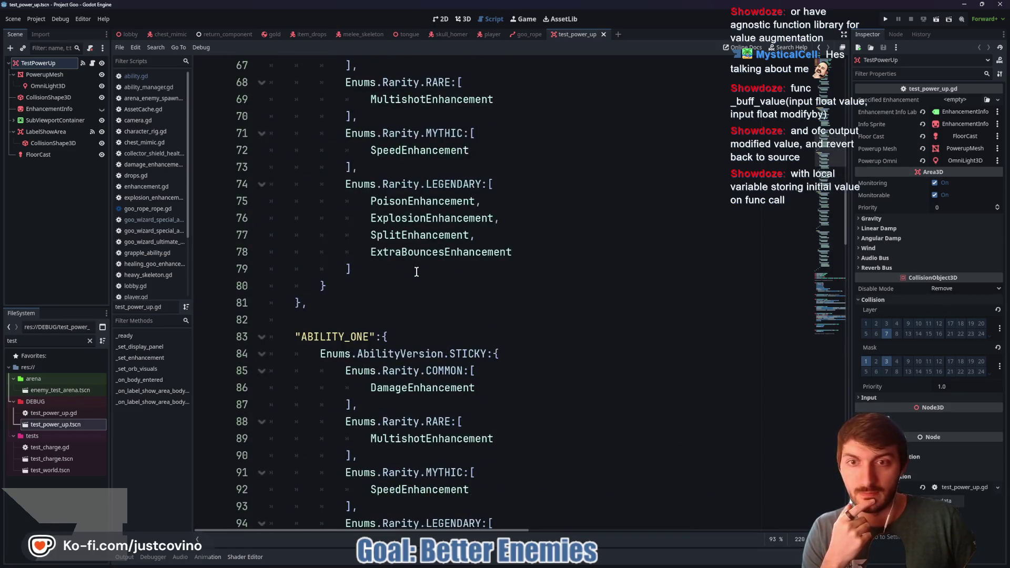
pyautogui.scroll(2, 442, 303)
pyautogui.scroll(5, 442, 303)
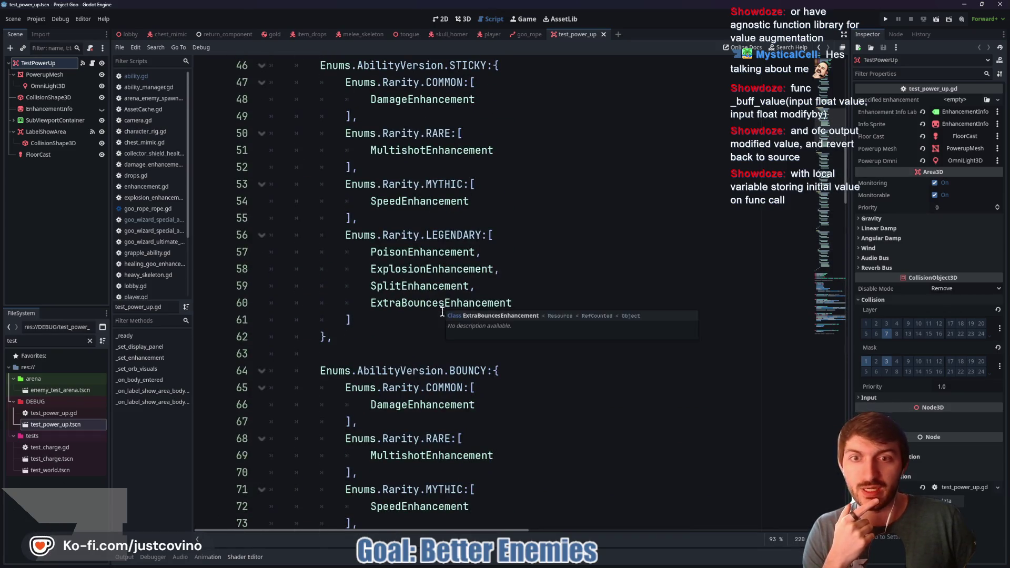
pyautogui.scroll(9, 442, 311)
pyautogui.scroll(6, 442, 311)
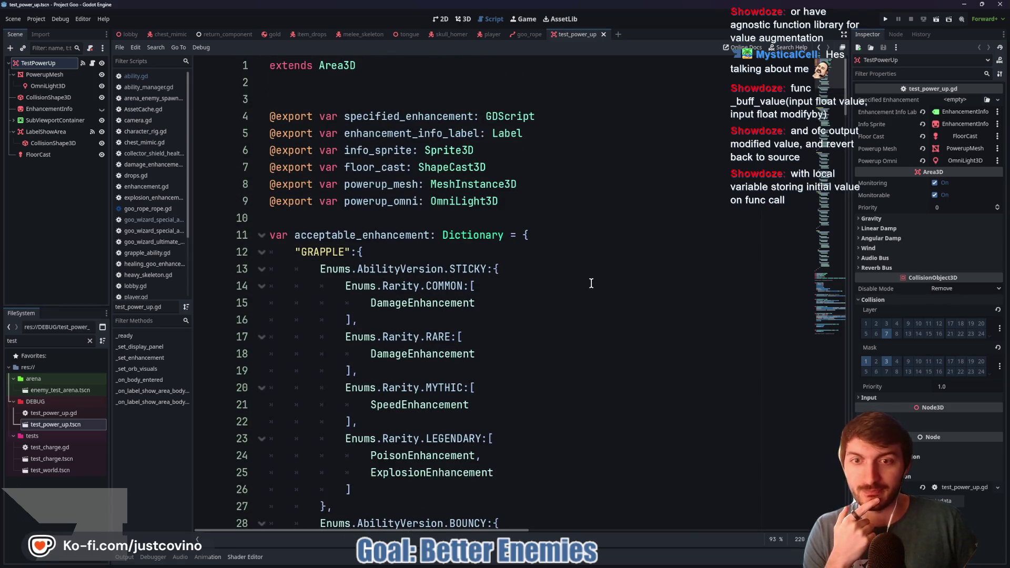
pyautogui.scroll(-2, 592, 284)
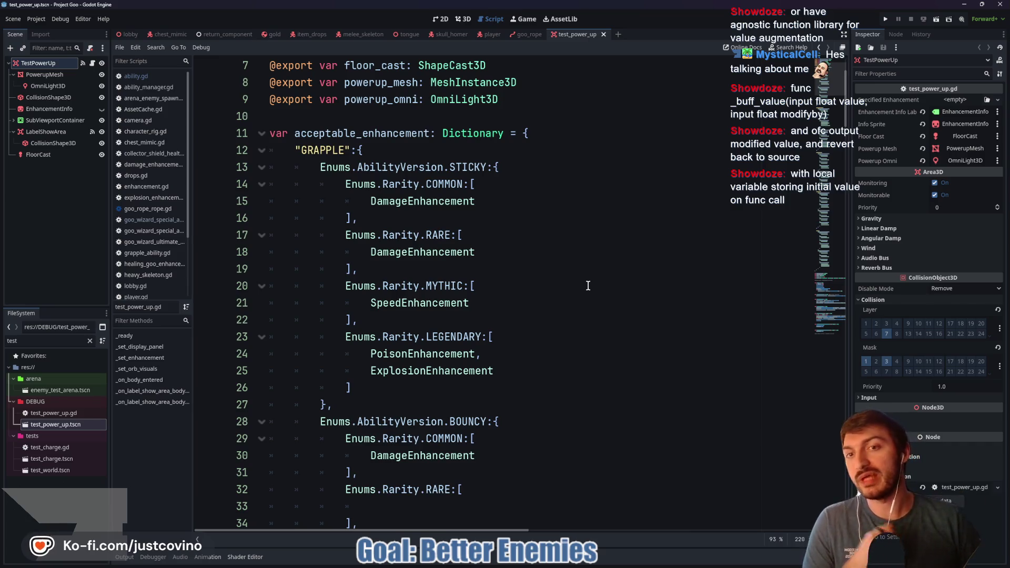
pyautogui.doubleClick(315, 133)
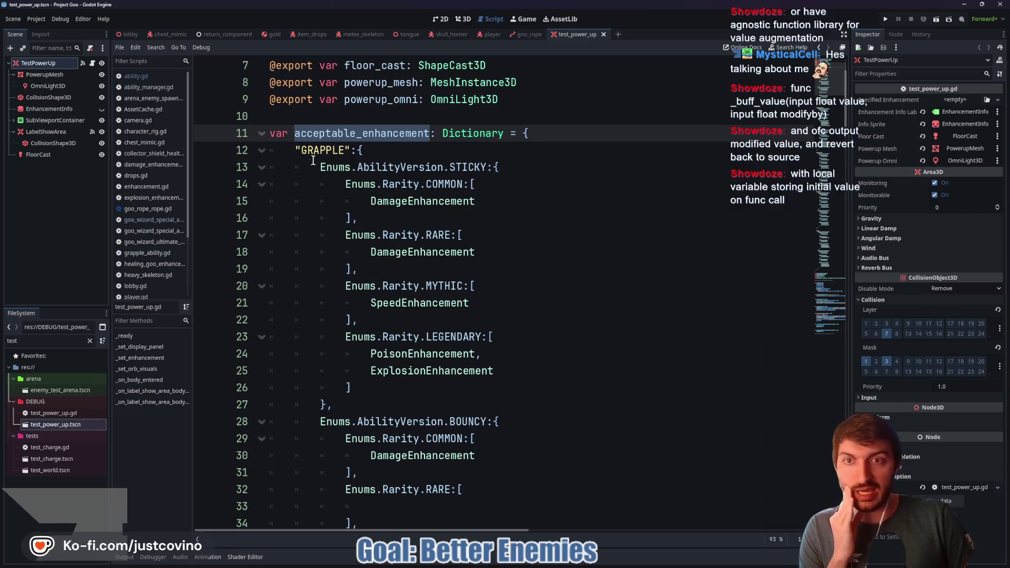
pyautogui.moveTo(298, 150)
pyautogui.mouseDown()
pyautogui.moveTo(362, 150)
pyautogui.moveTo(342, 150)
pyautogui.mouseUp()
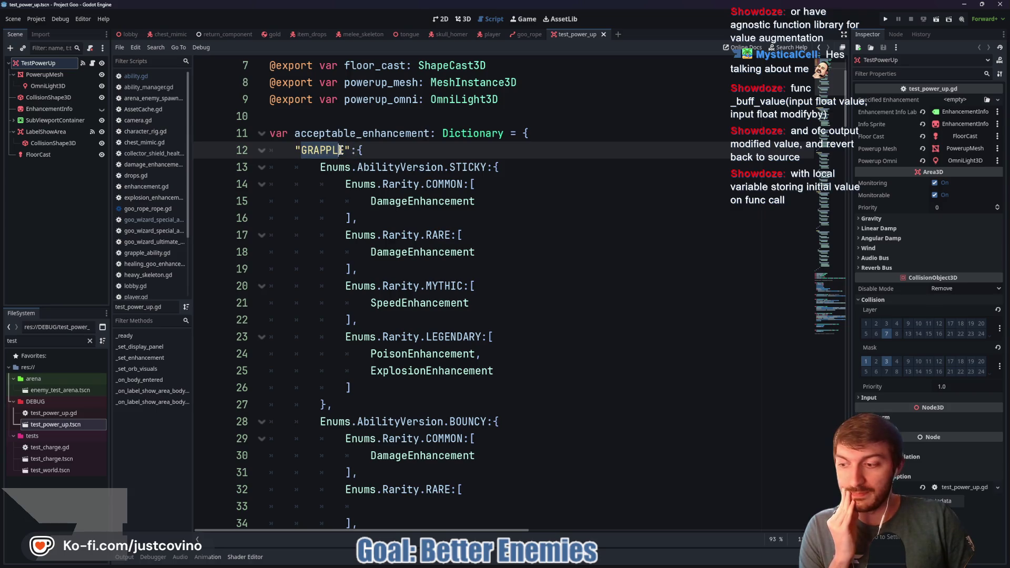
pyautogui.scroll(-1, 417, 179)
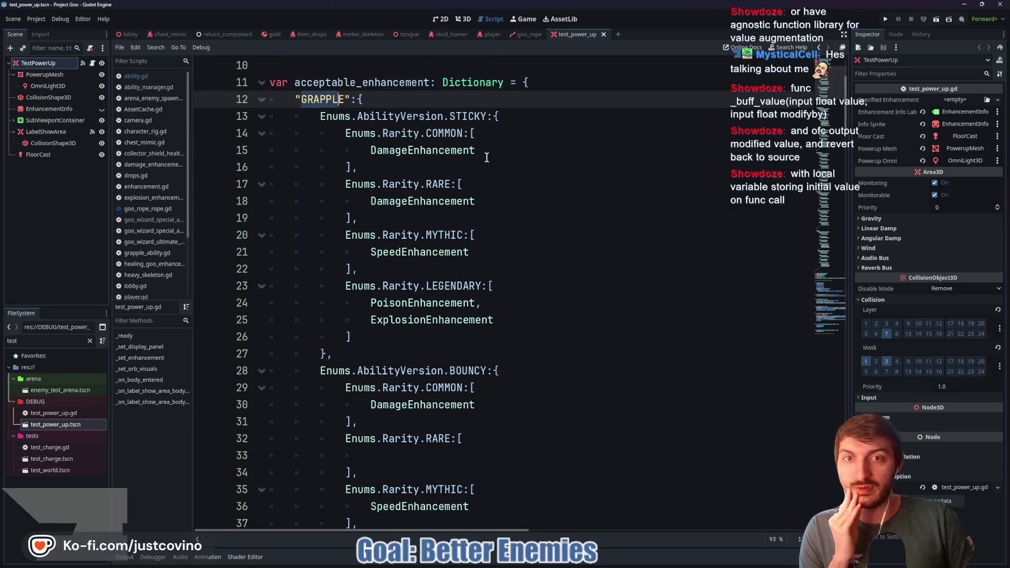
pyautogui.moveTo(345, 134); pyautogui.dragTo(477, 134)
pyautogui.moveTo(345, 184); pyautogui.dragTo(461, 183)
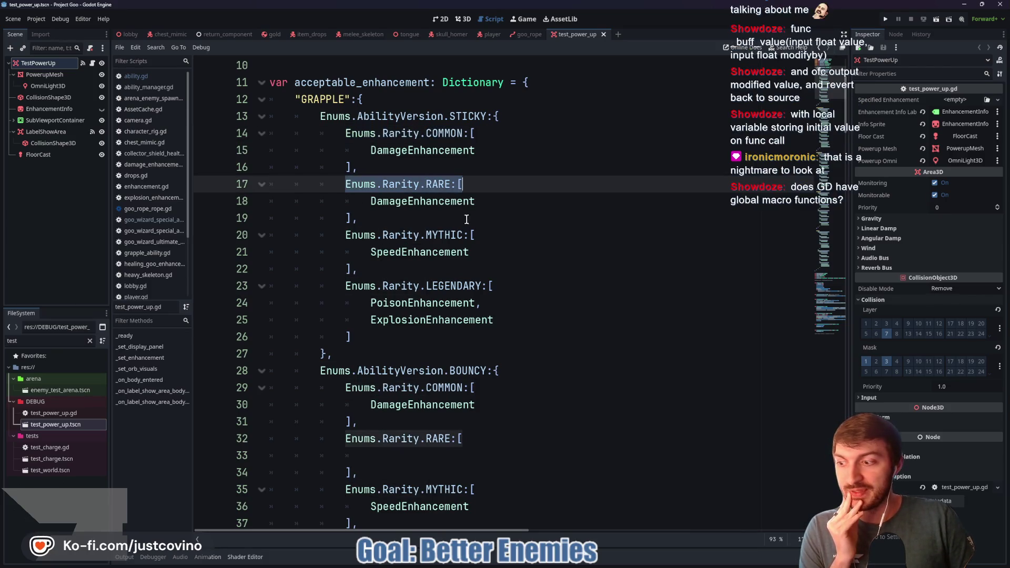
pyautogui.scroll(-7, 491, 233)
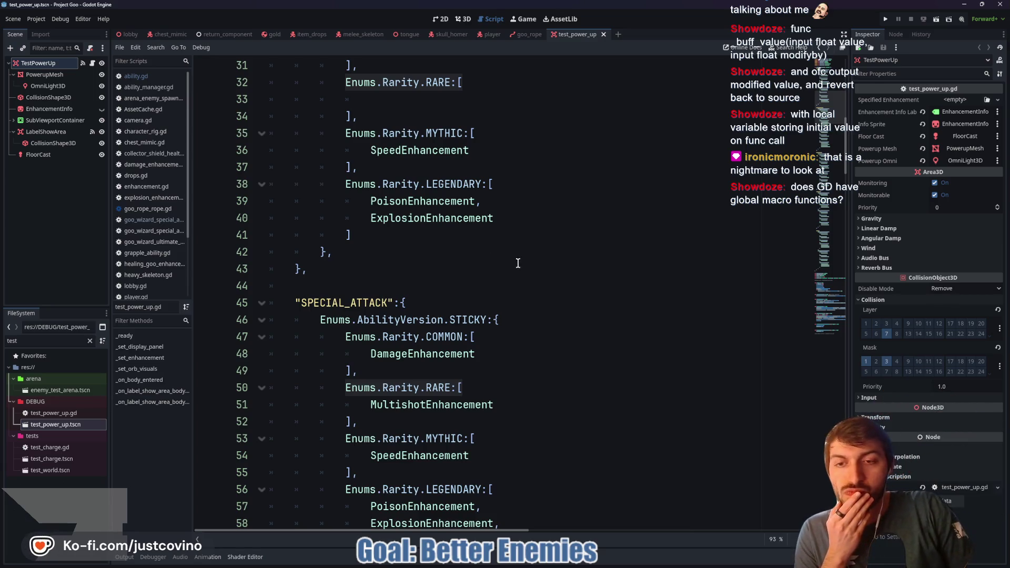
pyautogui.press('F3')
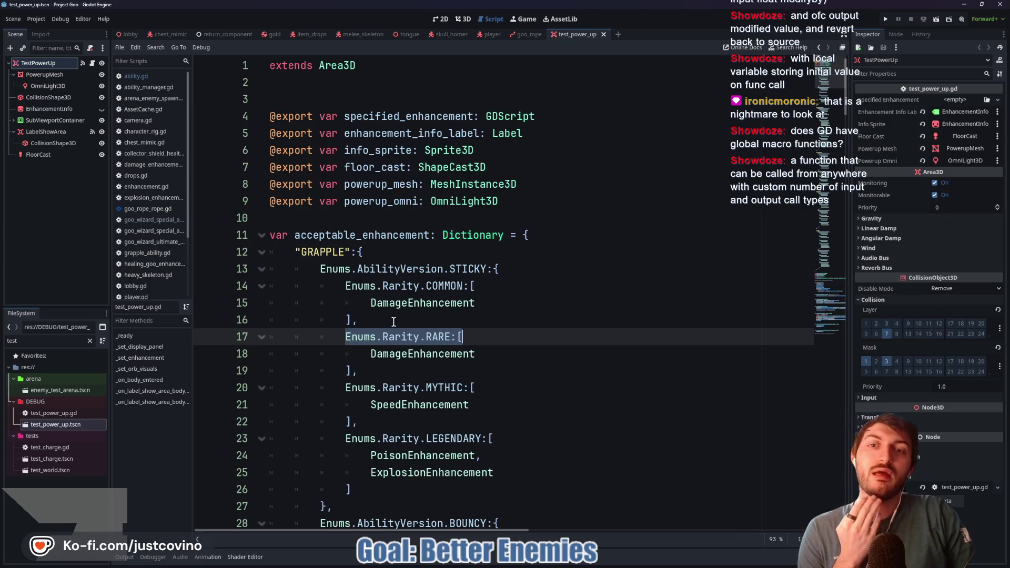
pyautogui.click(90, 341)
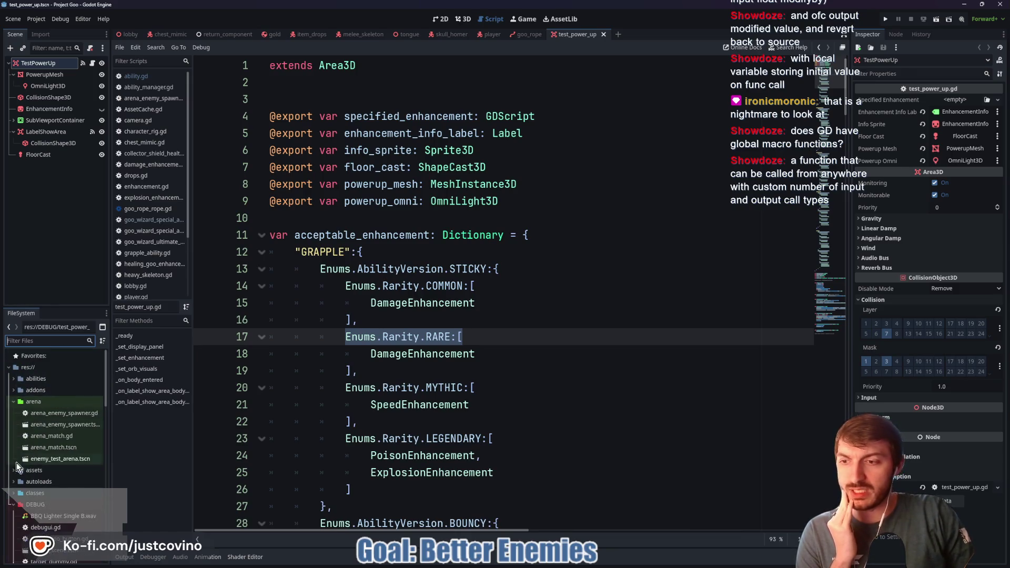
# Expand the autoloads folder and open effects.tscn with its script
pyautogui.click(39, 368)
pyautogui.scroll(2, 52, 469)
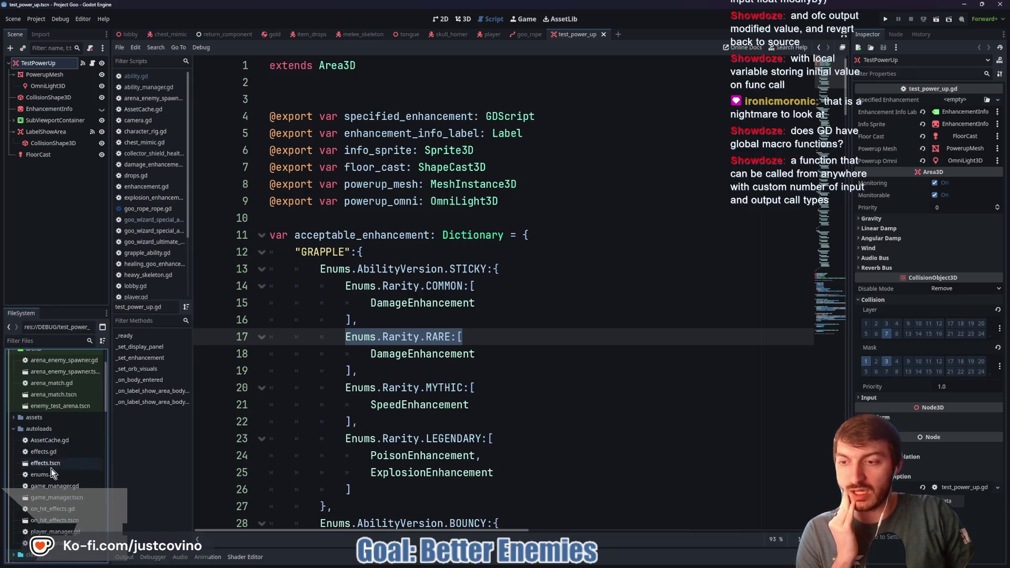
pyautogui.scroll(-1, 71, 461)
pyautogui.doubleClick(67, 440)
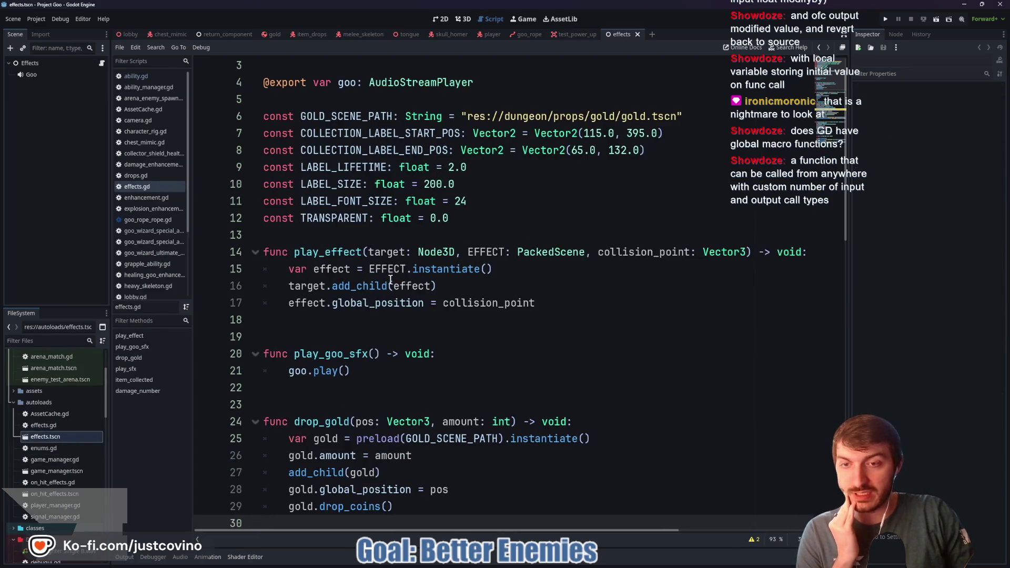
# Inspect the play_sfx function and its audio_stream_player parameter, then close the effects tab
pyautogui.scroll(-5, 391, 279)
pyautogui.scroll(-2, 305, 291)
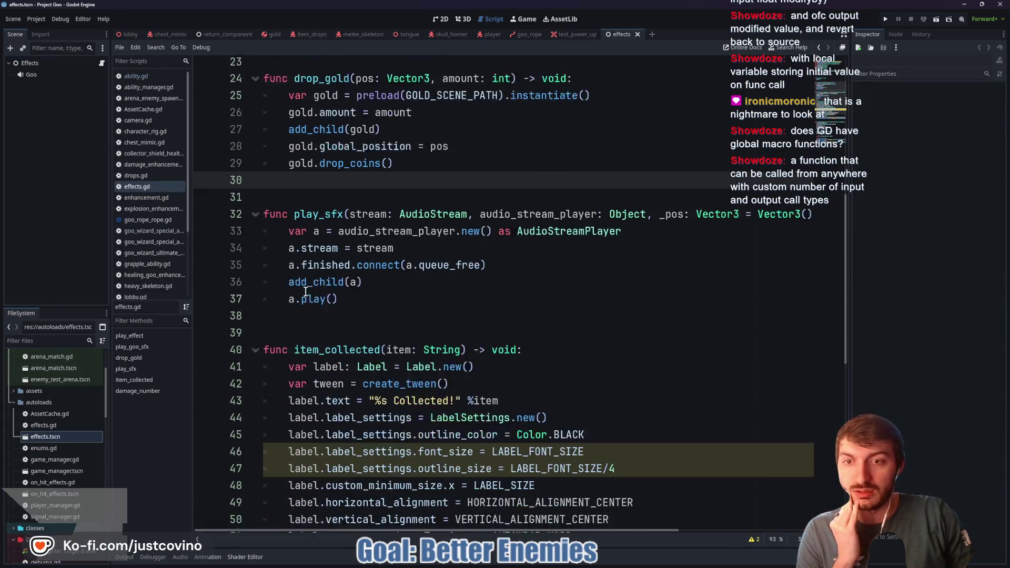
pyautogui.scroll(-1, 305, 290)
pyautogui.doubleClick(297, 202)
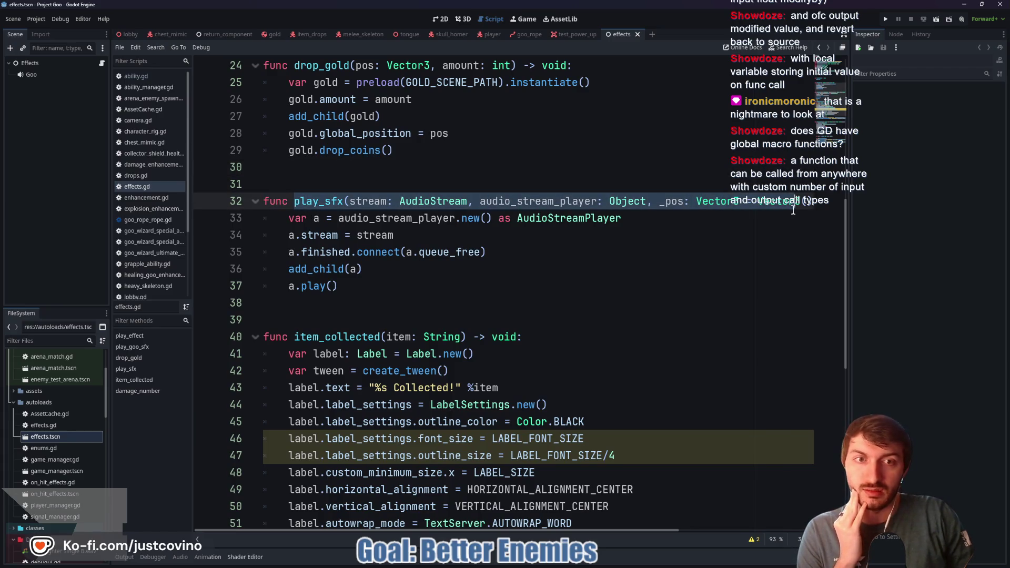
pyautogui.click(371, 196)
pyautogui.moveTo(480, 201); pyautogui.dragTo(812, 202)
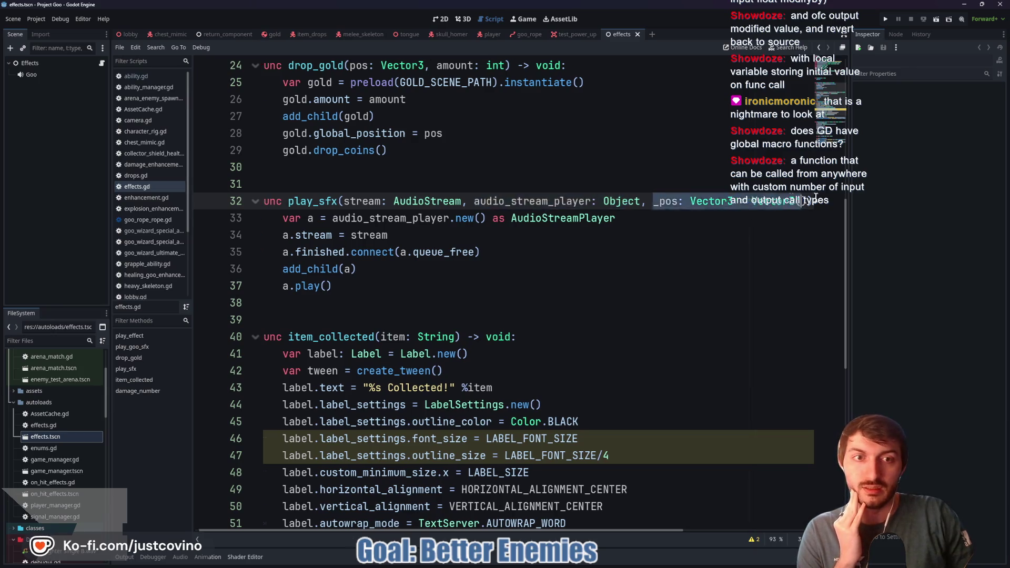
pyautogui.click(574, 235)
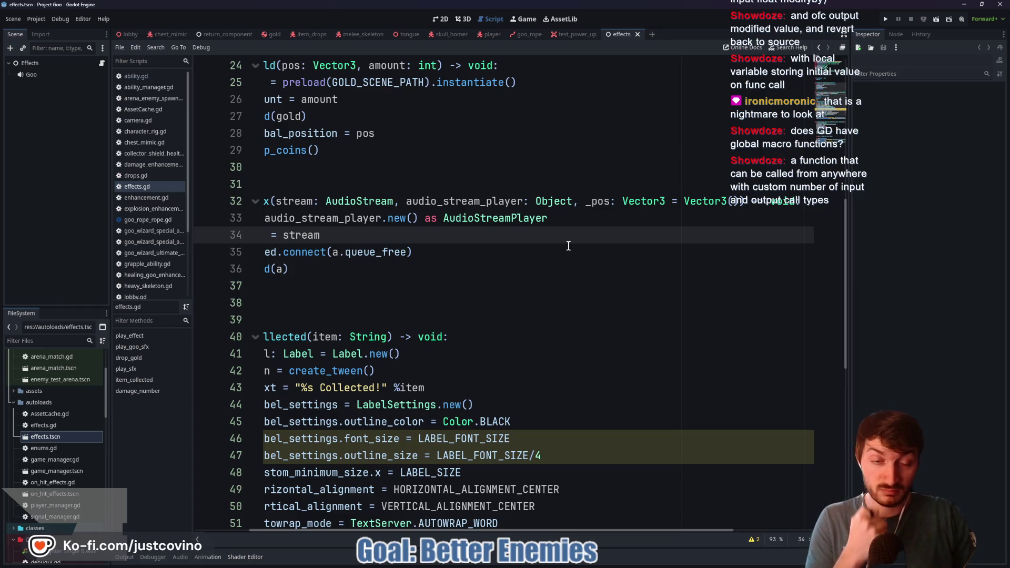
pyautogui.hscroll(-3, 383, 505)
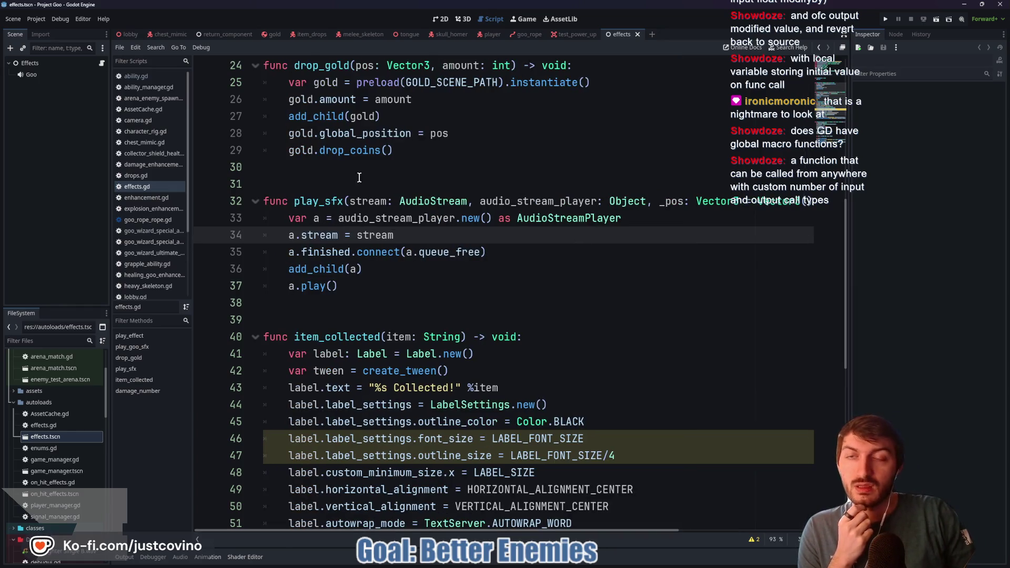
pyautogui.click(638, 34)
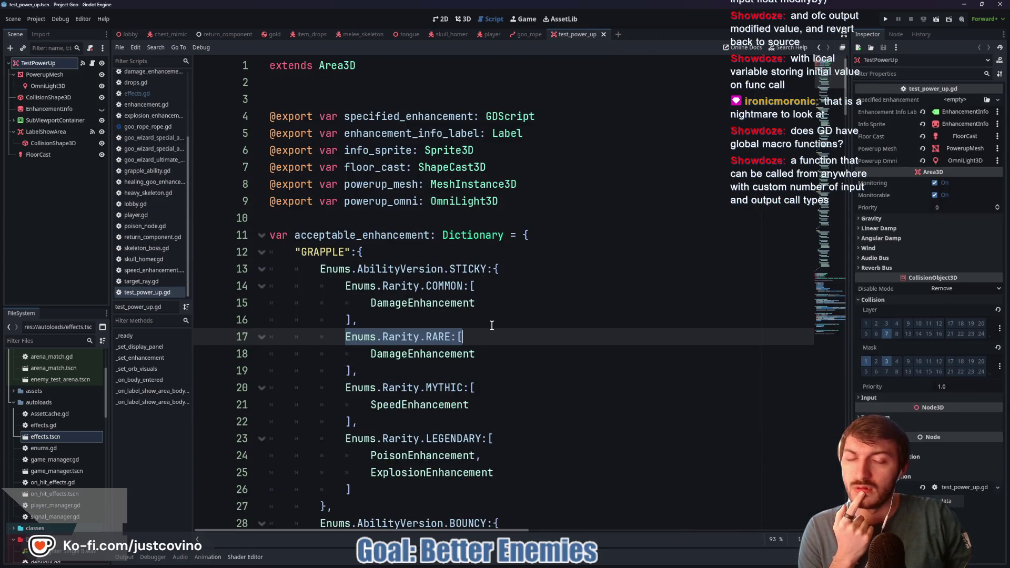
pyautogui.scroll(-2, 490, 327)
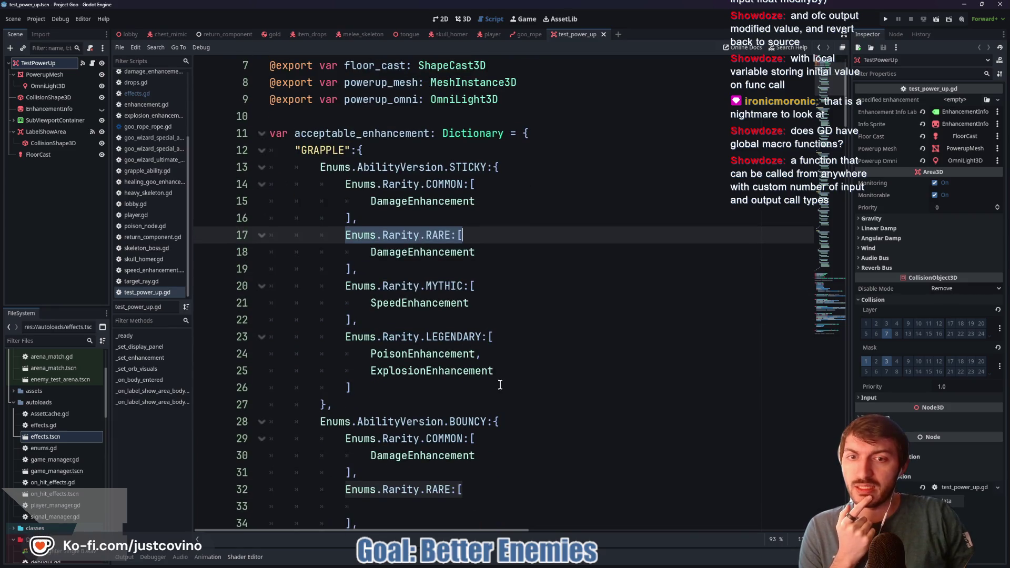
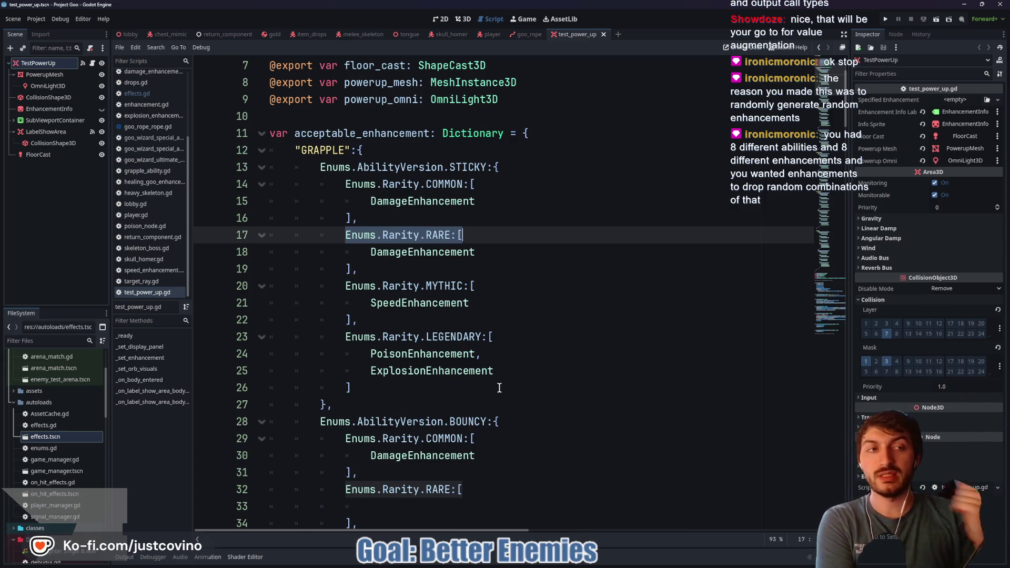
# Switch to the ProjectFun editor window and place the cursor on empty line 71 of the player script
pyautogui.moveTo(592, 564)
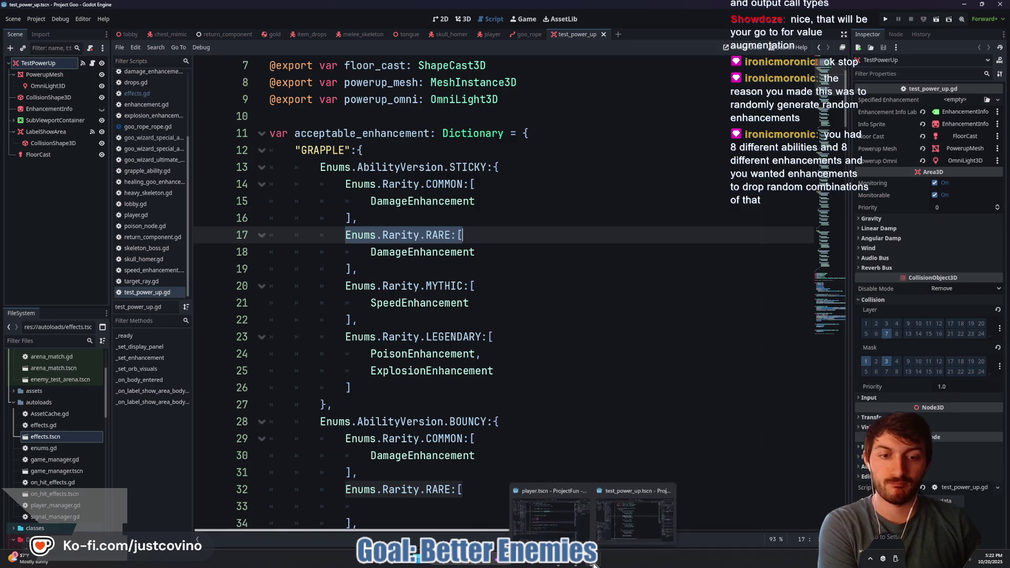
pyautogui.click(567, 528)
pyautogui.click(358, 196)
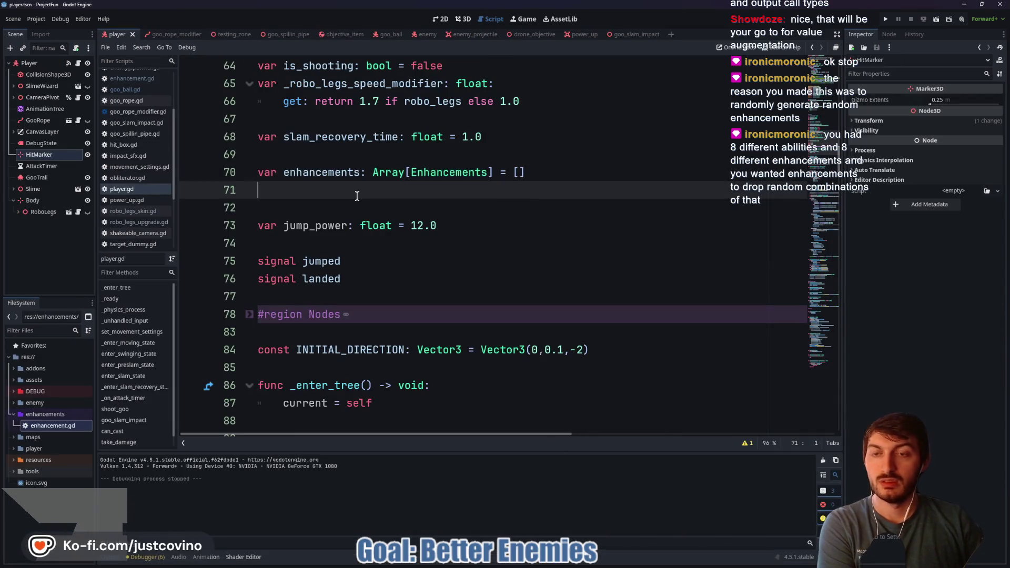
# Bring the Notion Progression page forward and start a new block below the last to-do
pyautogui.click(560, 565)
pyautogui.scroll(2, 393, 310)
pyautogui.scroll(-3, 400, 326)
pyautogui.click(385, 363)
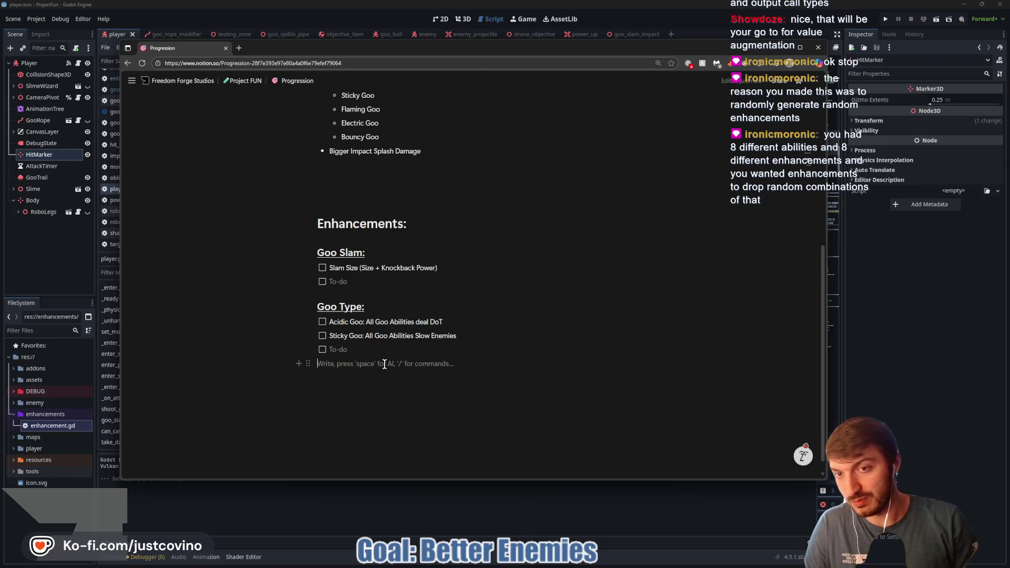
# Add a 'Player Stats:' heading with to-dos Health Buff, Heal and Movement Speed, then begin another heading
pyautogui.write('## ')
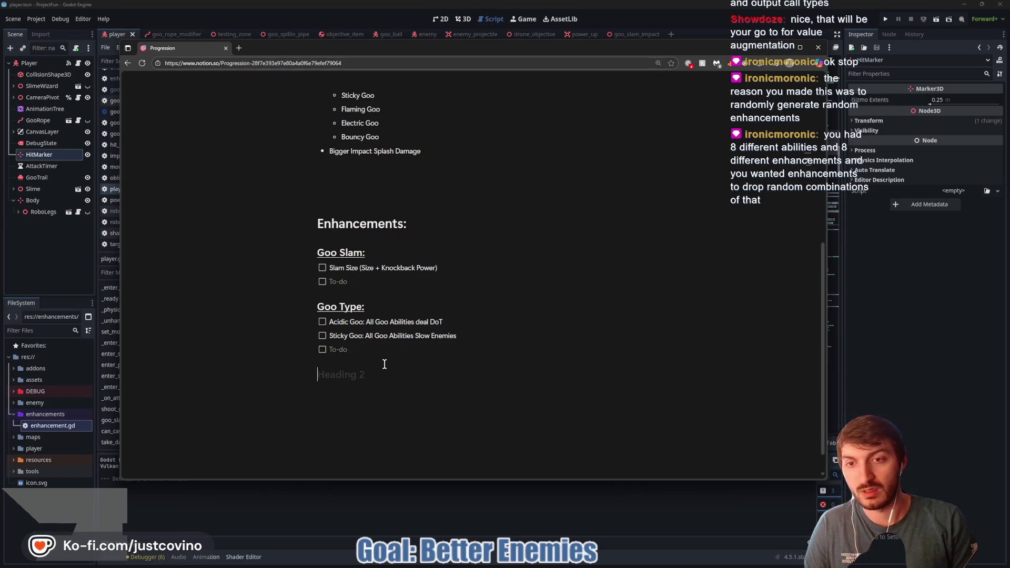
pyautogui.write('Player Stats:')
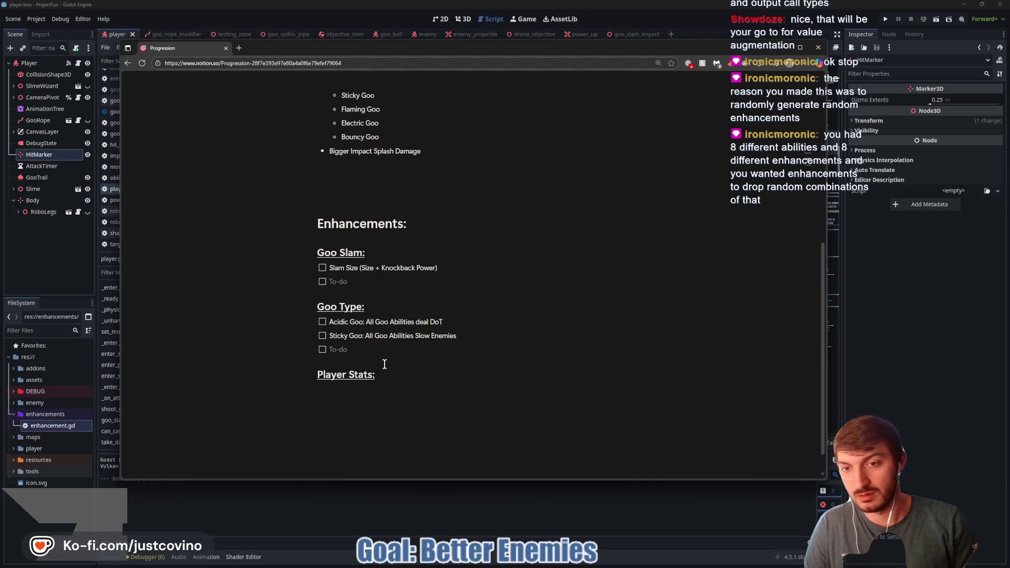
pyautogui.press('Return')
pyautogui.write('-')
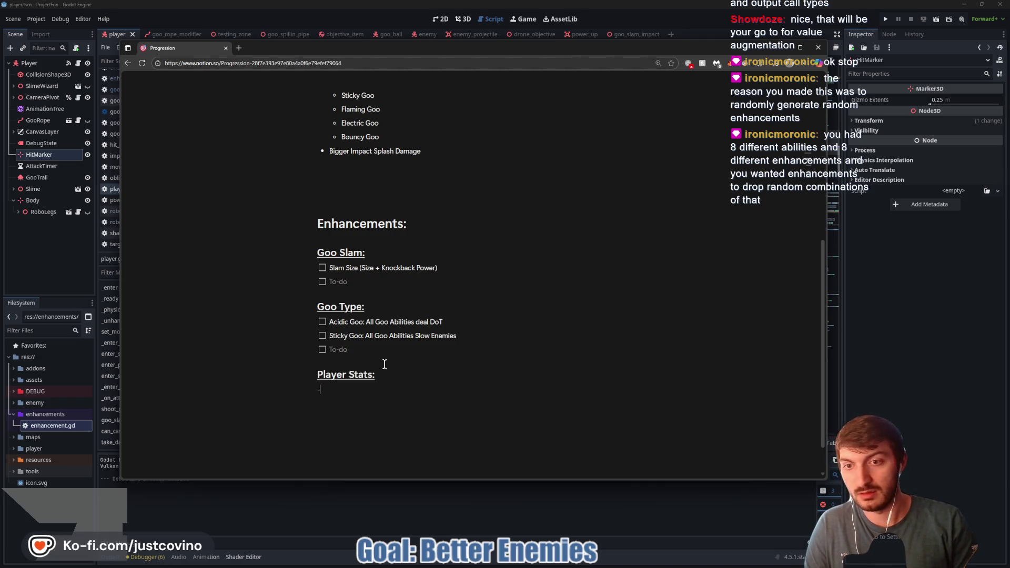
pyautogui.write('] He')
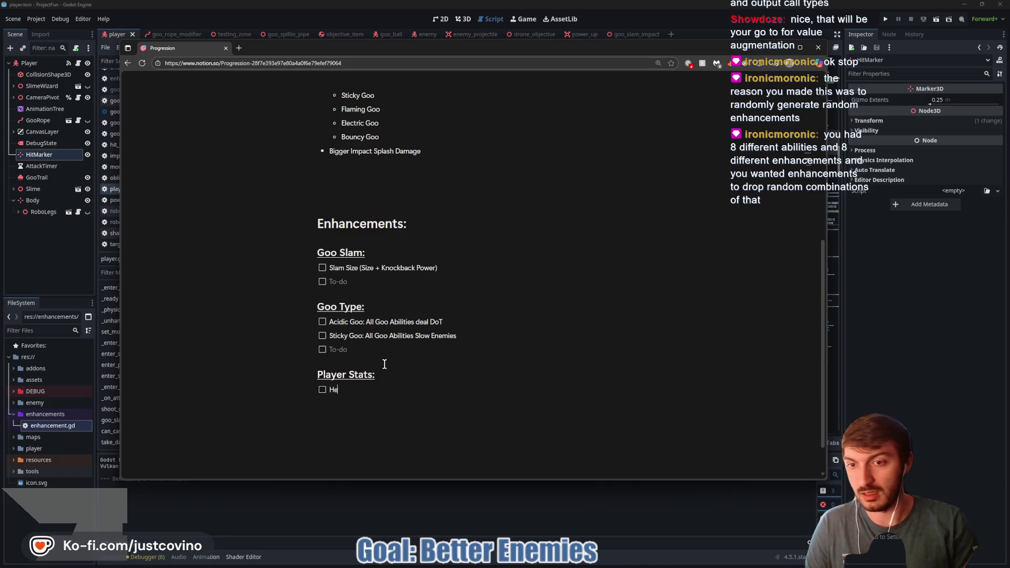
pyautogui.write('ff')
pyautogui.press('Return')
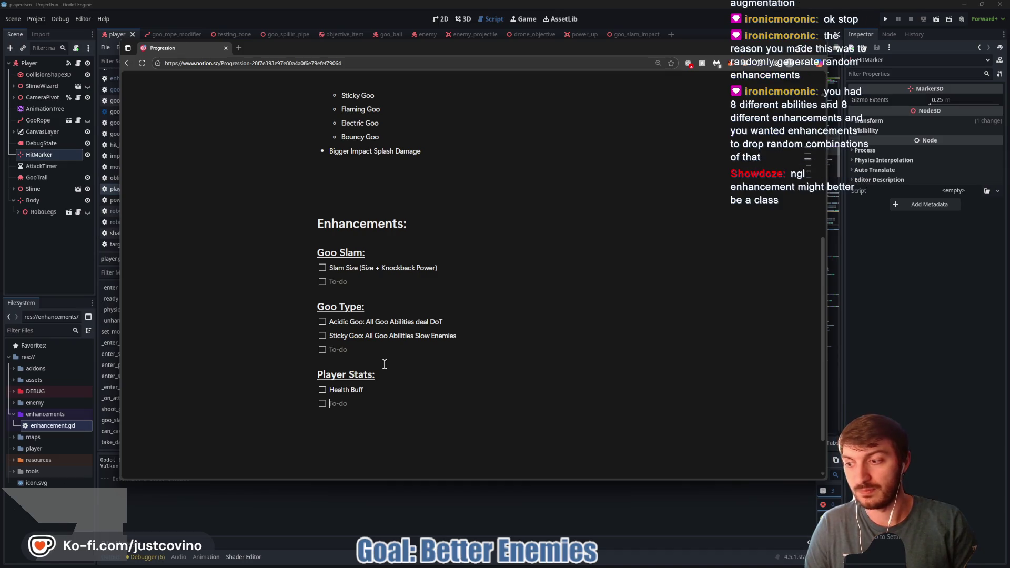
pyautogui.write('Heal')
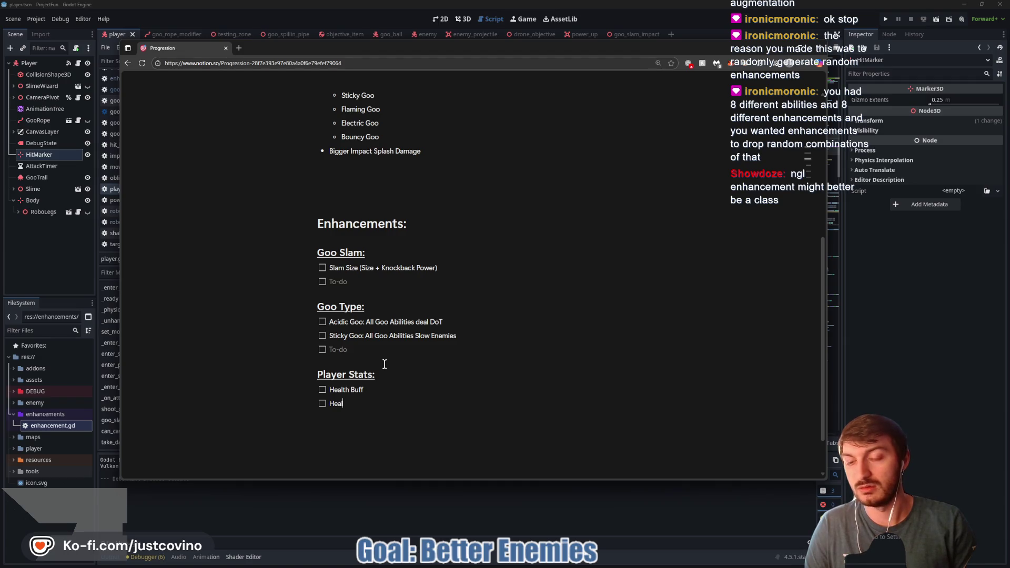
pyautogui.press('Return')
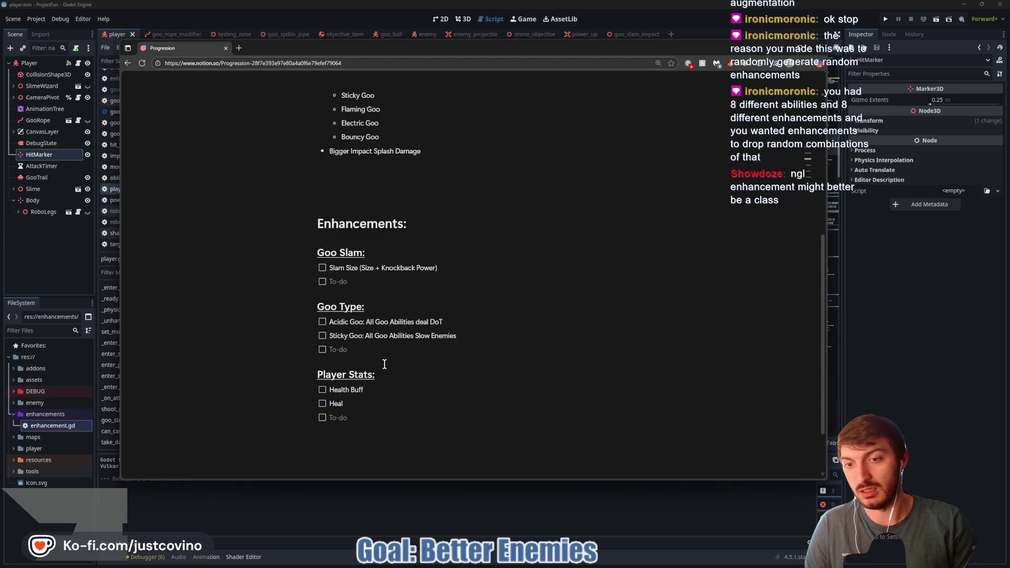
pyautogui.write('Movement Speed')
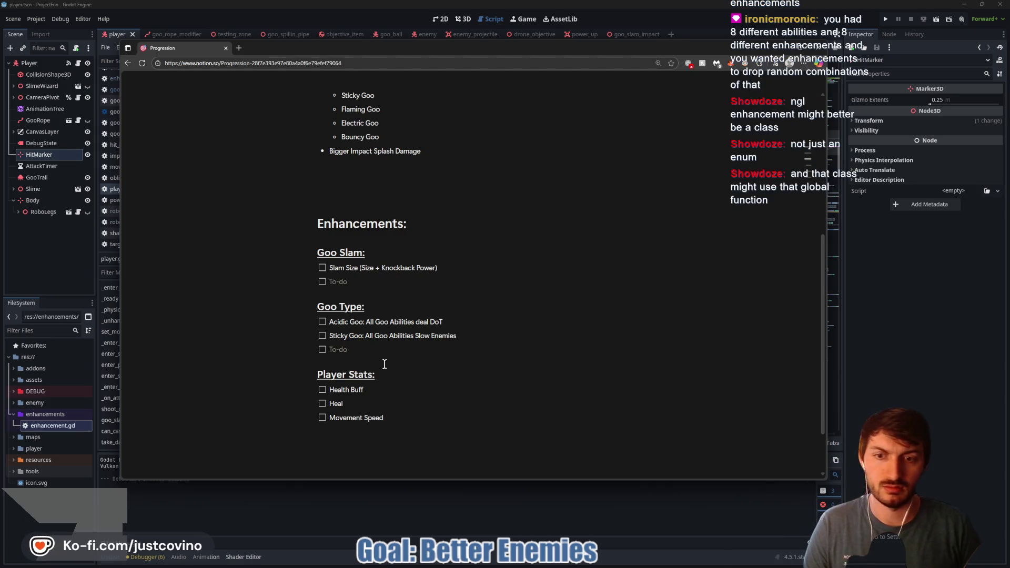
pyautogui.press('Return')
pyautogui.press('Return')
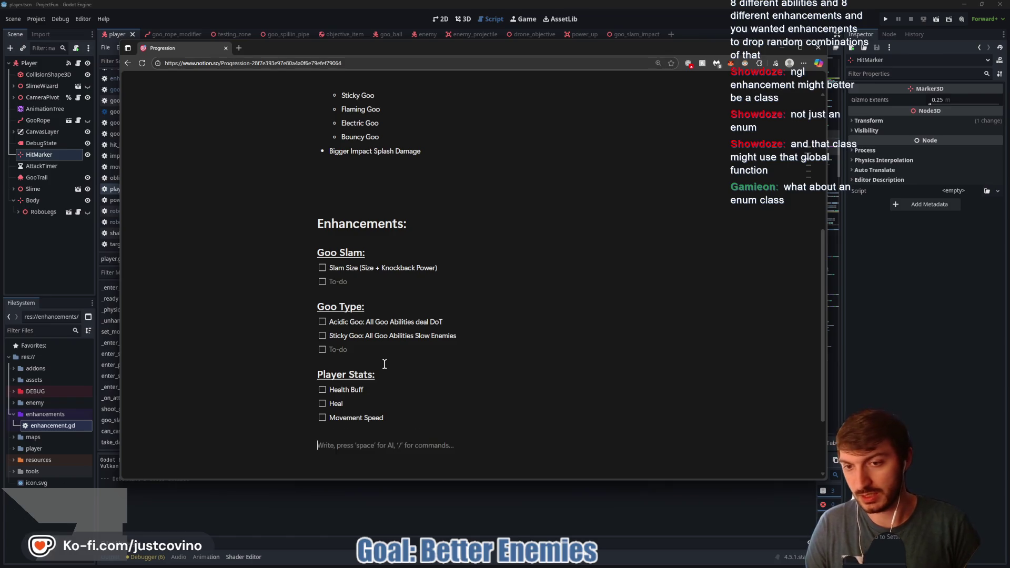
pyautogui.write('##')
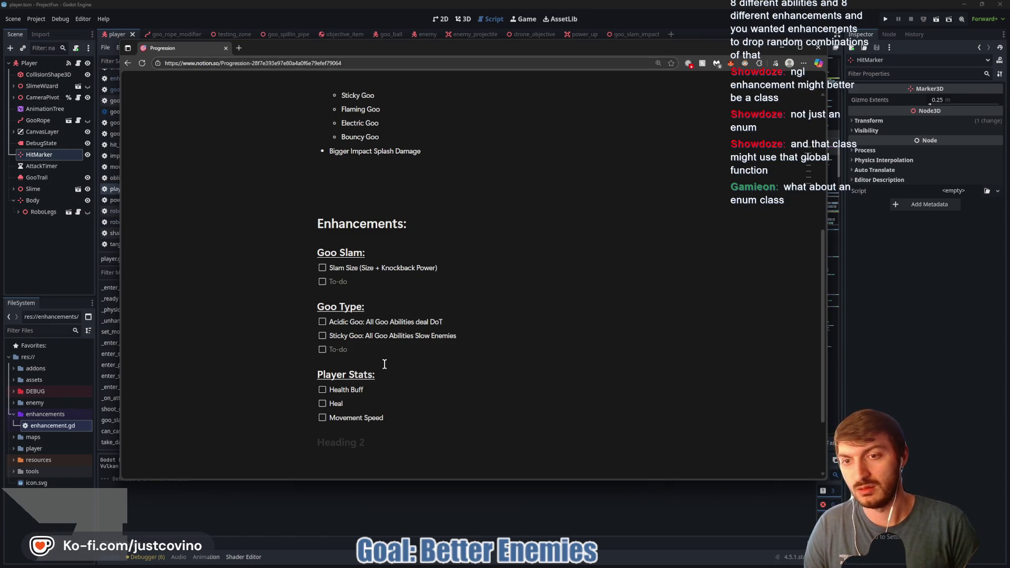
pyautogui.scroll(-3, 387, 315)
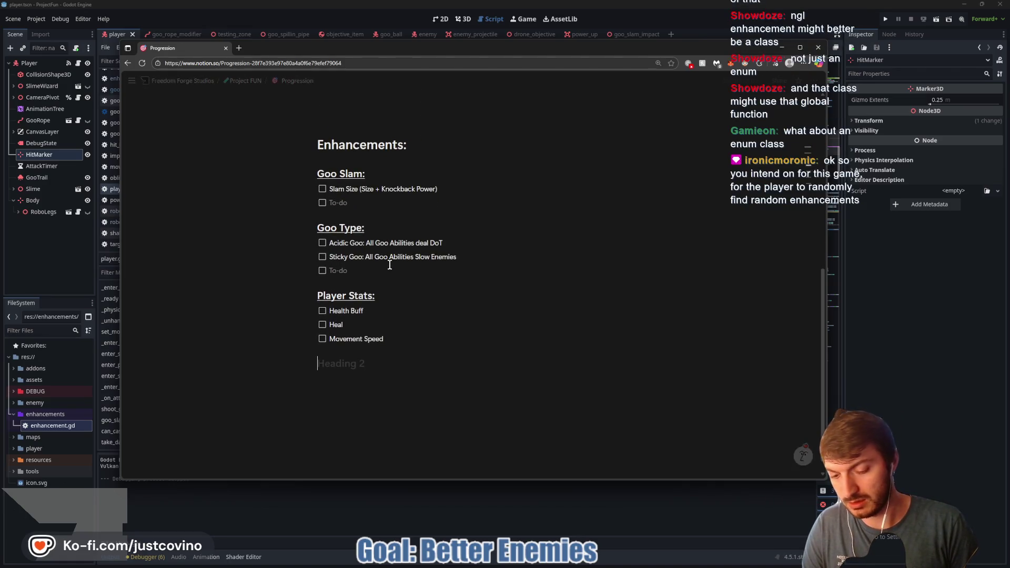
# Add a 'Goo Ball:' heading with to-dos Bounce Count and Explosion, then draw a 3 beside Enhancements
pyautogui.write('Goo Ball:')
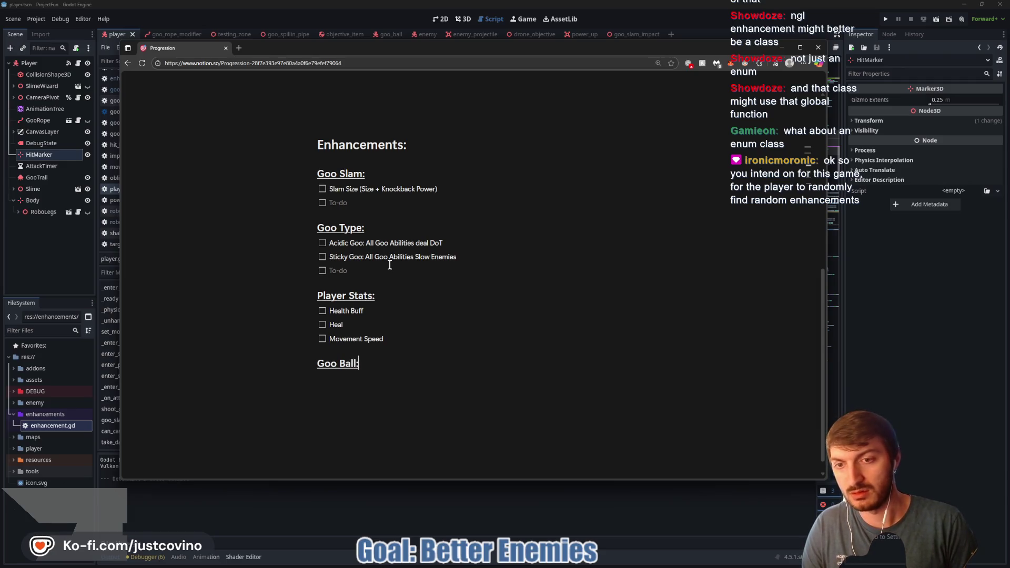
pyautogui.press('Return')
pyautogui.write('[]')
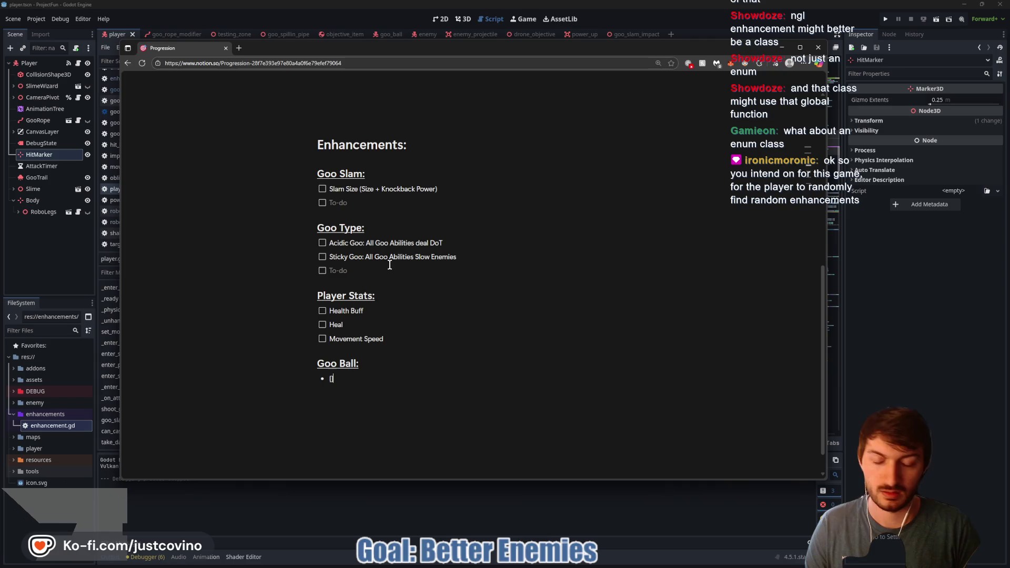
pyautogui.write('Bounce')
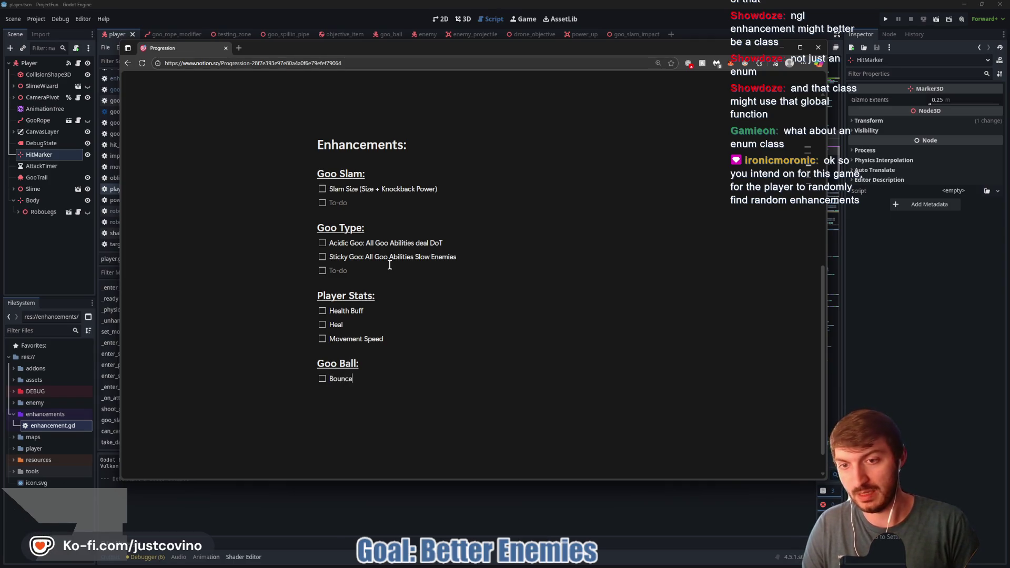
pyautogui.write(' Count')
pyautogui.press('Return')
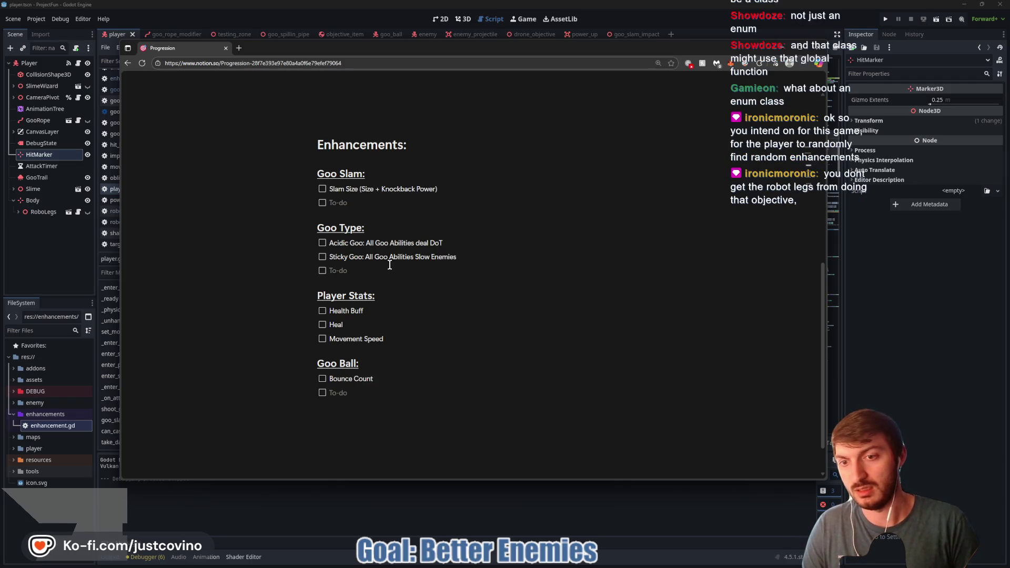
pyautogui.write('Explosion')
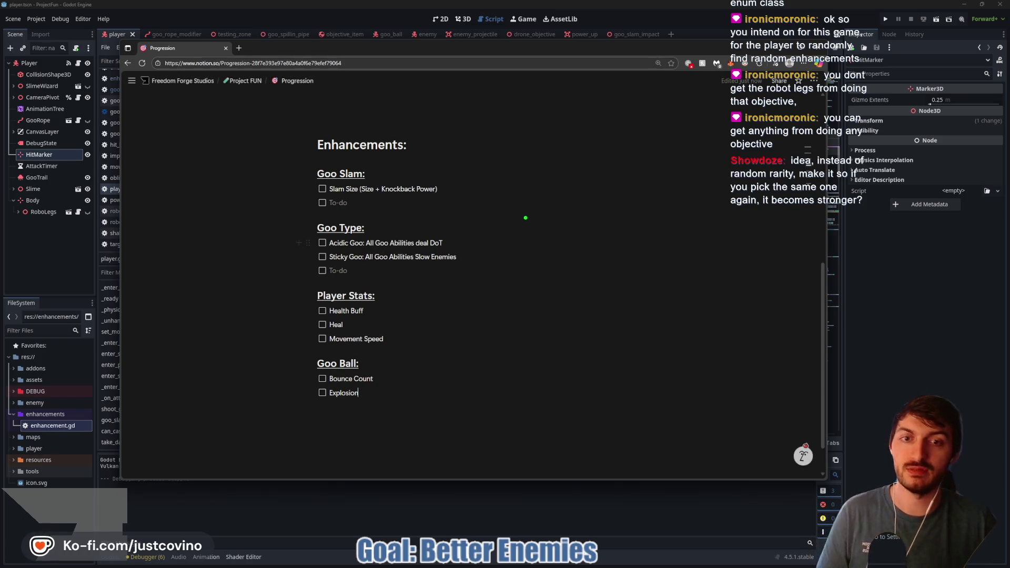
pyautogui.moveTo(473, 118)
pyautogui.mouseDown()
pyautogui.moveTo(497, 137)
pyautogui.moveTo(477, 155)
pyautogui.mouseUp()
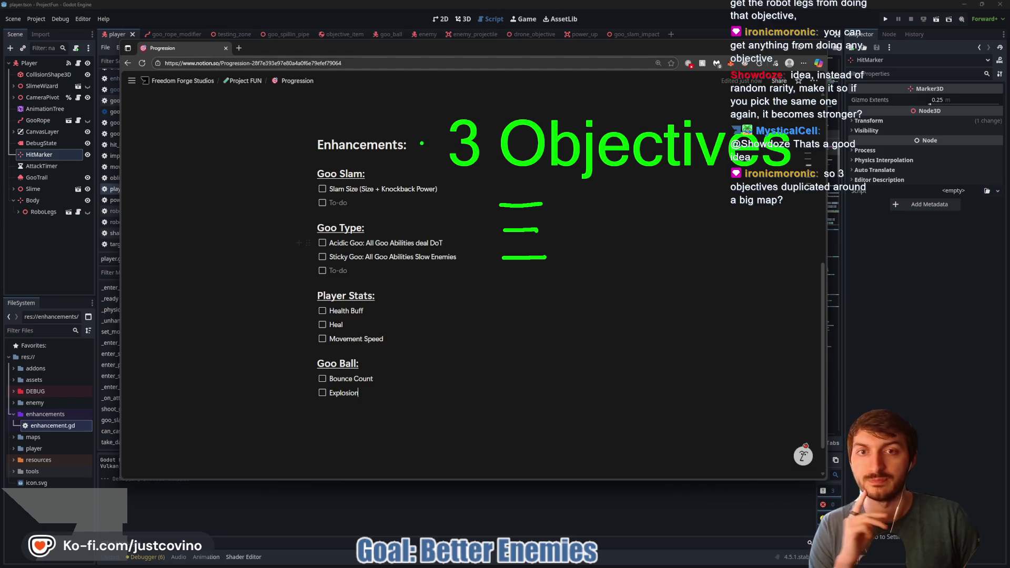
# Sketch the 1–3 label and a map outline with a small room, marking objective 1 on its left
pyautogui.moveTo(195, 122); pyautogui.dragTo(198, 158)
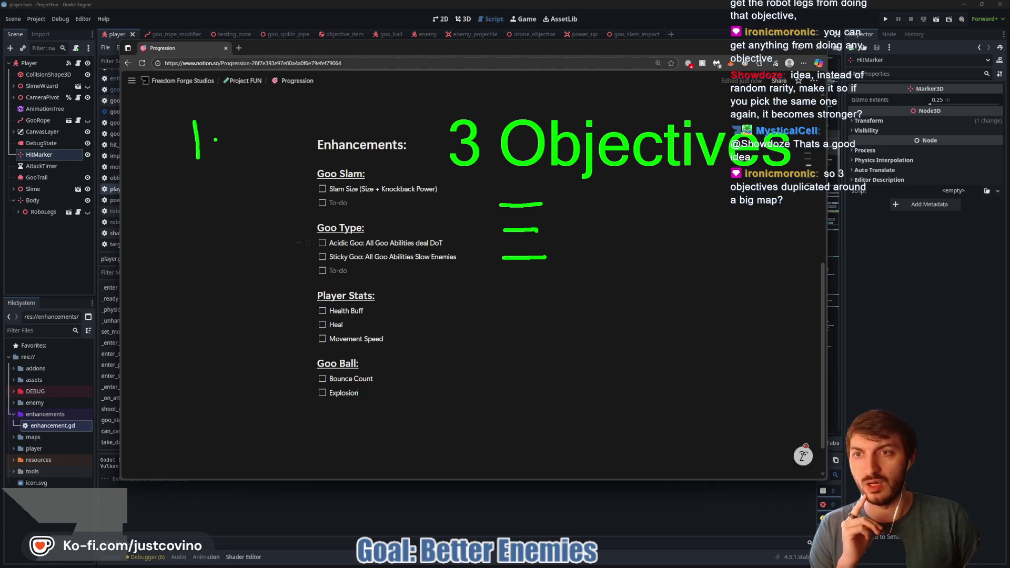
pyautogui.moveTo(196, 238)
pyautogui.mouseDown()
pyautogui.moveTo(143, 404)
pyautogui.moveTo(393, 376)
pyautogui.moveTo(196, 230)
pyautogui.mouseUp()
pyautogui.moveTo(271, 243)
pyautogui.mouseDown()
pyautogui.moveTo(287, 257)
pyautogui.moveTo(296, 233)
pyautogui.mouseUp()
pyautogui.moveTo(248, 424); pyautogui.dragTo(251, 432)
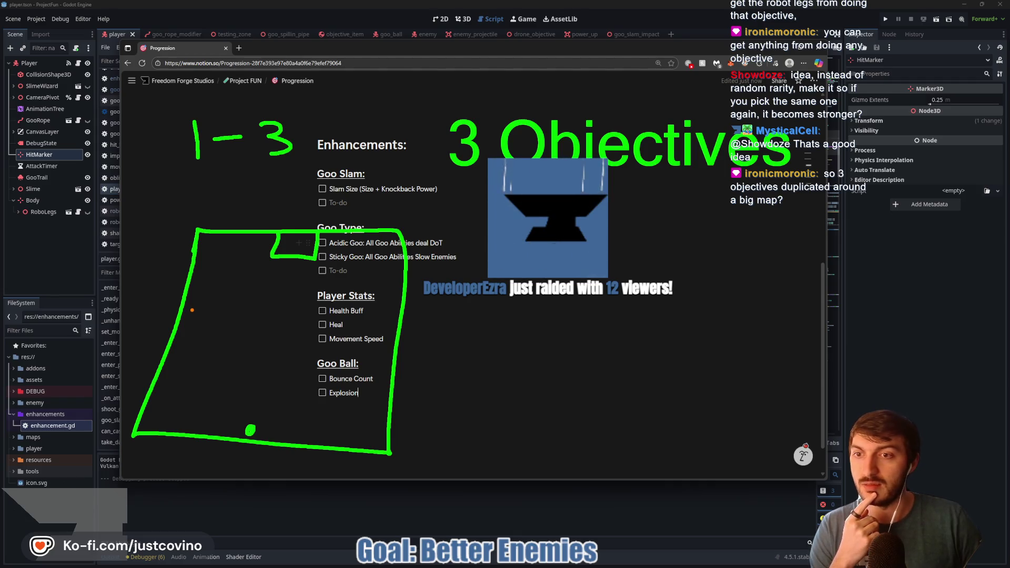
pyautogui.moveTo(189, 307); pyautogui.dragTo(190, 318)
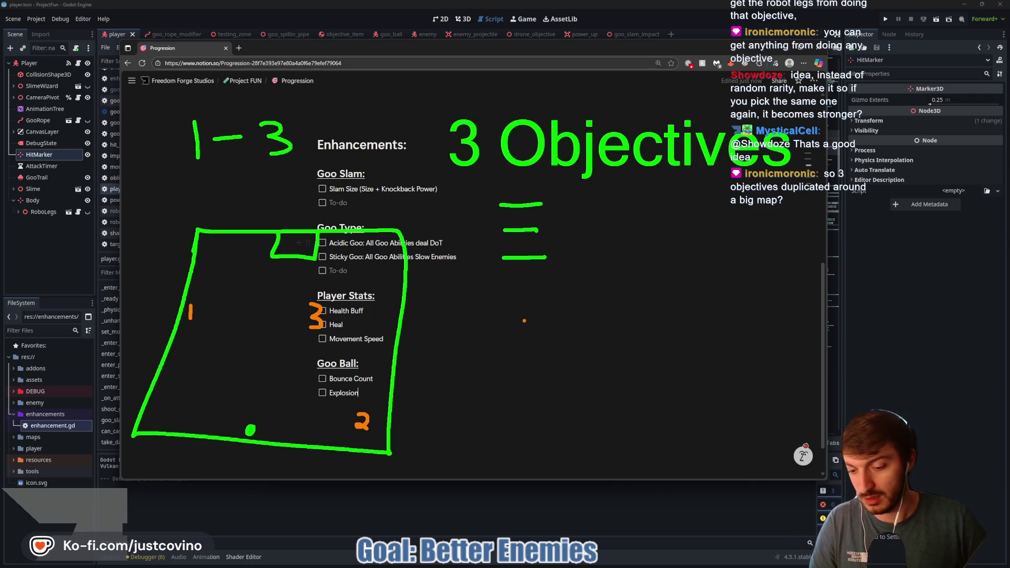
# Sketch a second map labelled 4–7 with a small room and objective marks, then clear sketches and return to Godot
pyautogui.moveTo(502, 283); pyautogui.dragTo(699, 472)
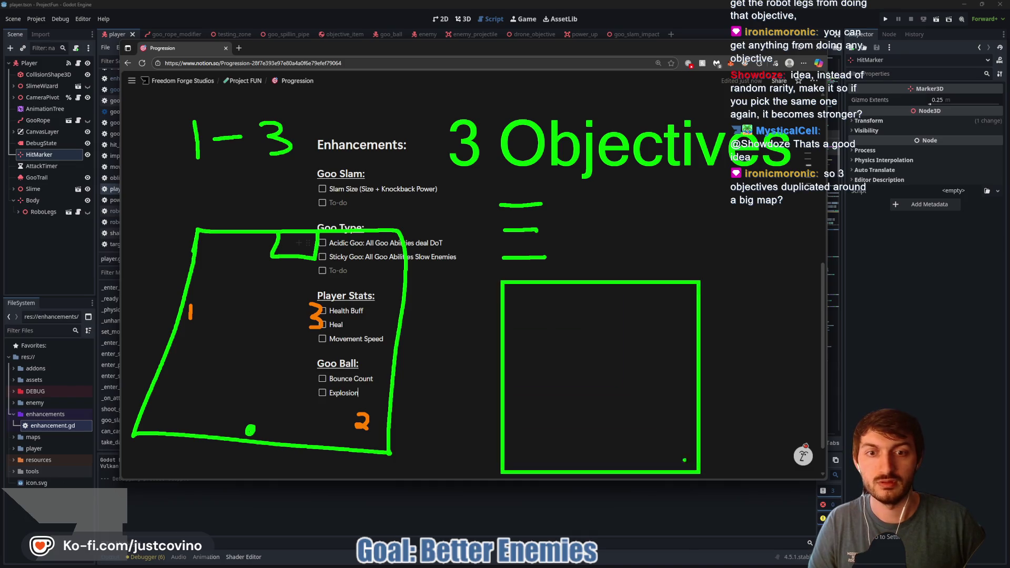
pyautogui.moveTo(614, 304); pyautogui.dragTo(613, 285)
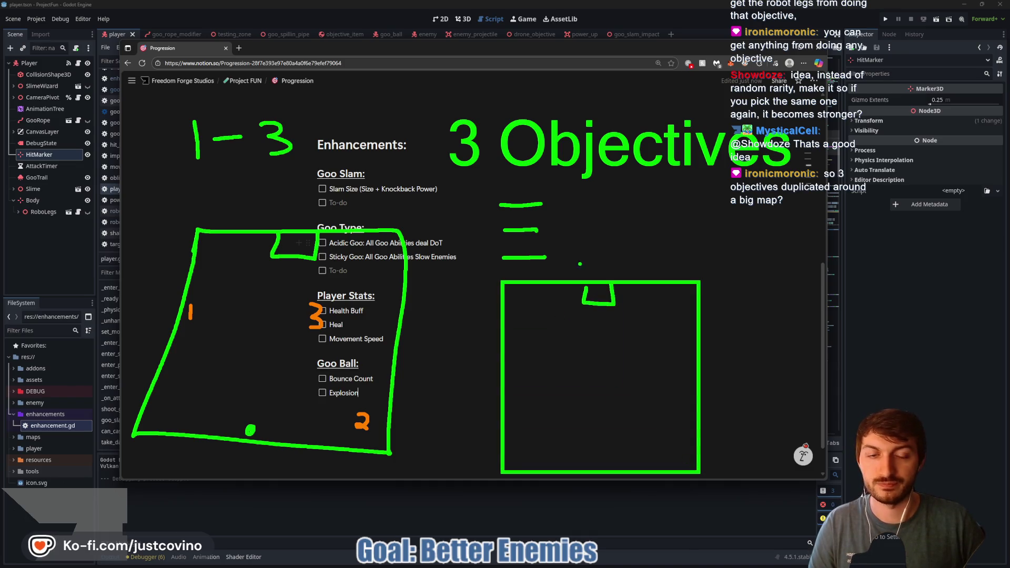
pyautogui.moveTo(577, 245); pyautogui.dragTo(583, 267)
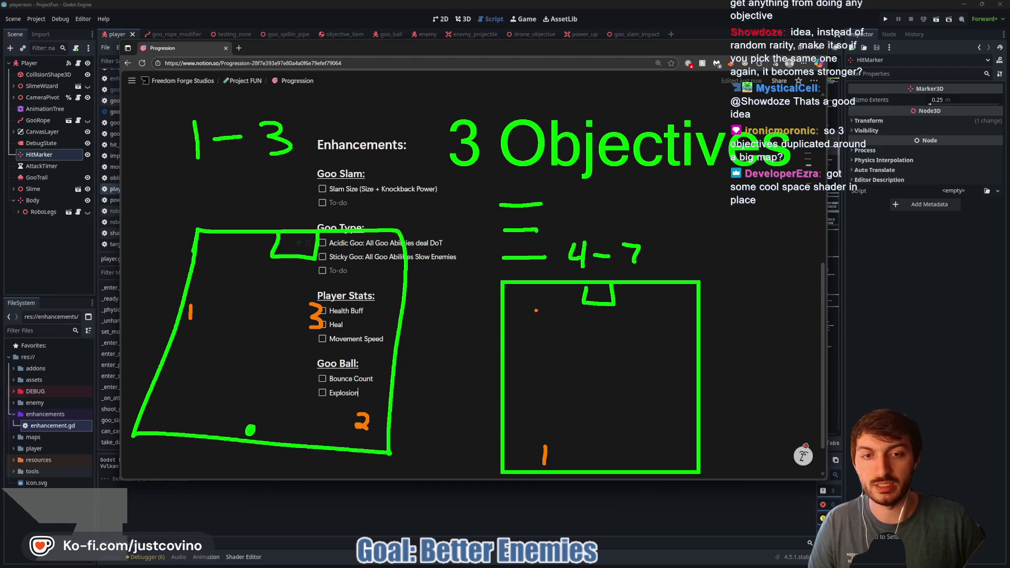
pyautogui.moveTo(668, 361); pyautogui.dragTo(684, 389)
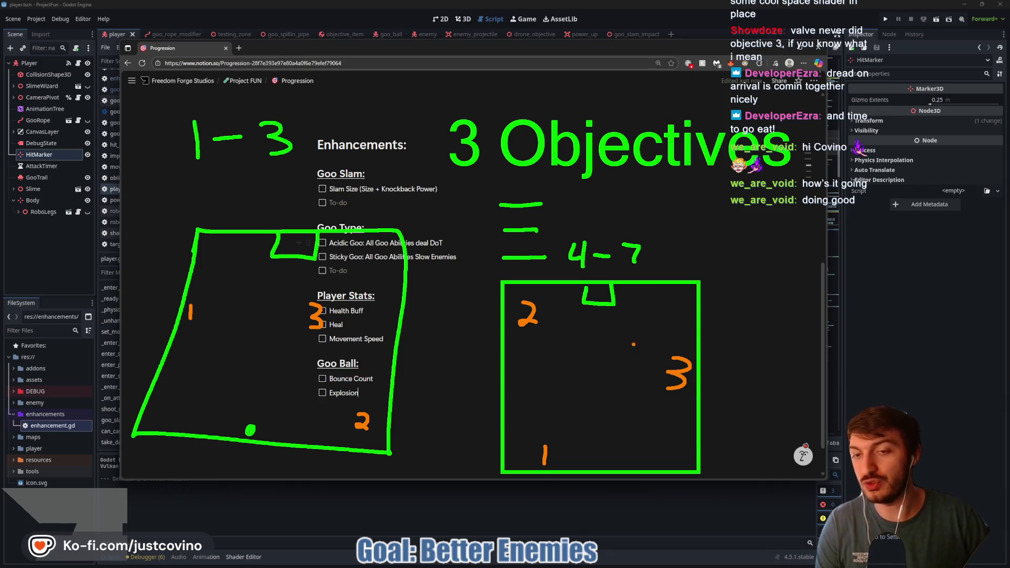
pyautogui.press('Escape')
pyautogui.hotkey('alt', 'Tab')
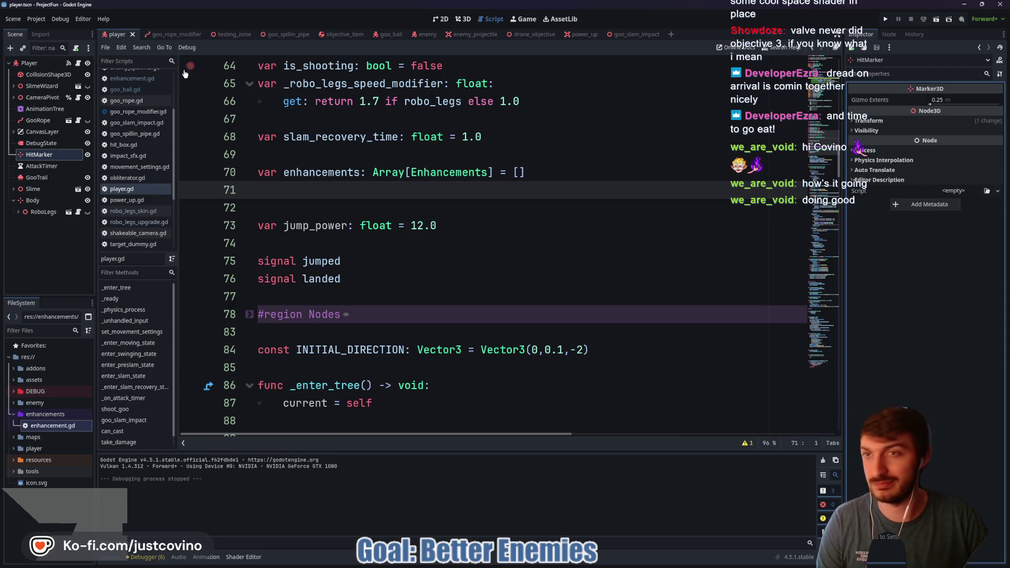
# Run the testing_zone scene to watch the goo blob among RETREATING and COWERING enemies, then stop it
pyautogui.click(226, 34)
pyautogui.press('F6')
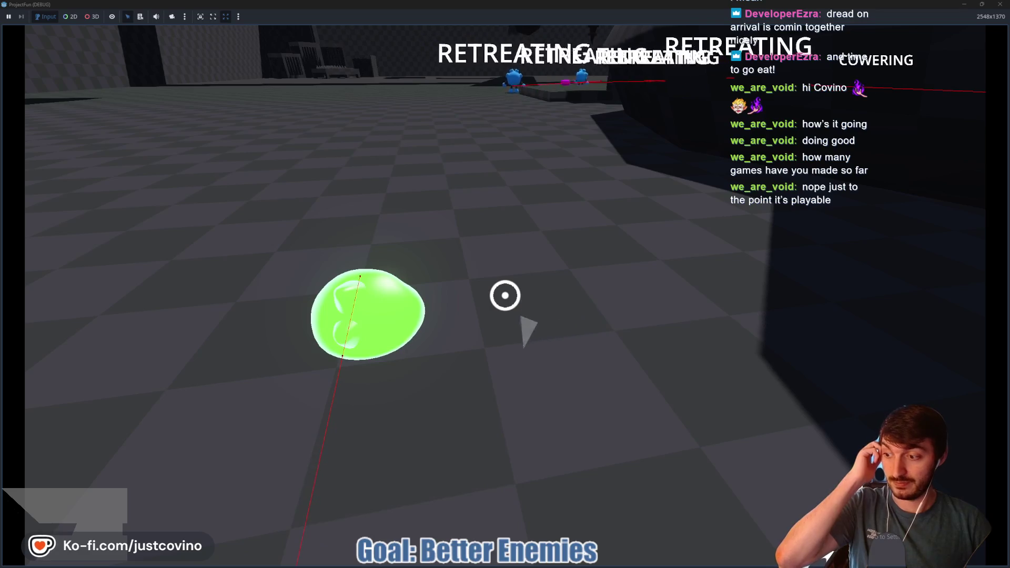
pyautogui.press('F8')
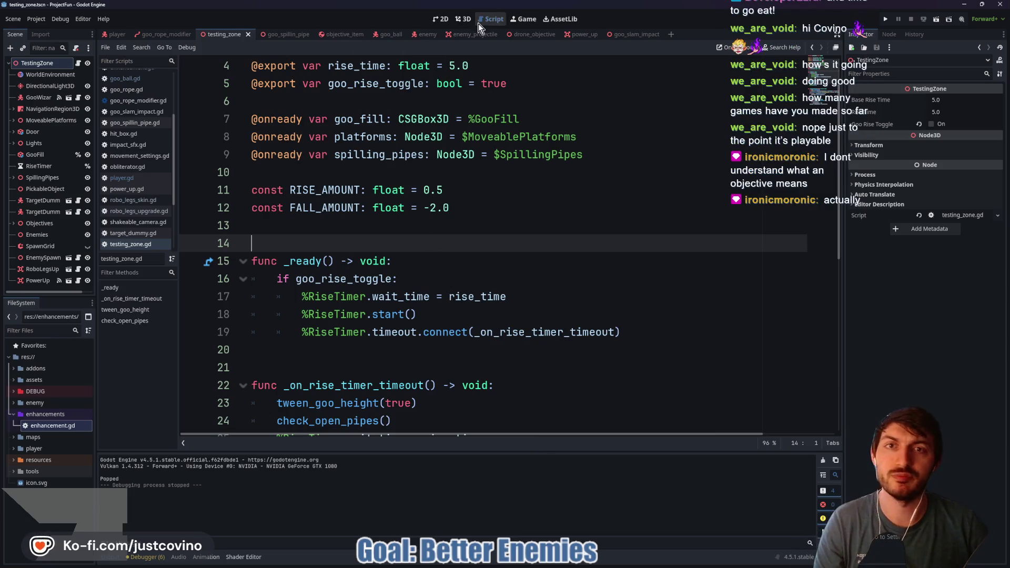
pyautogui.click(462, 19)
pyautogui.moveTo(483, 226); pyautogui.dragTo(482, 237)
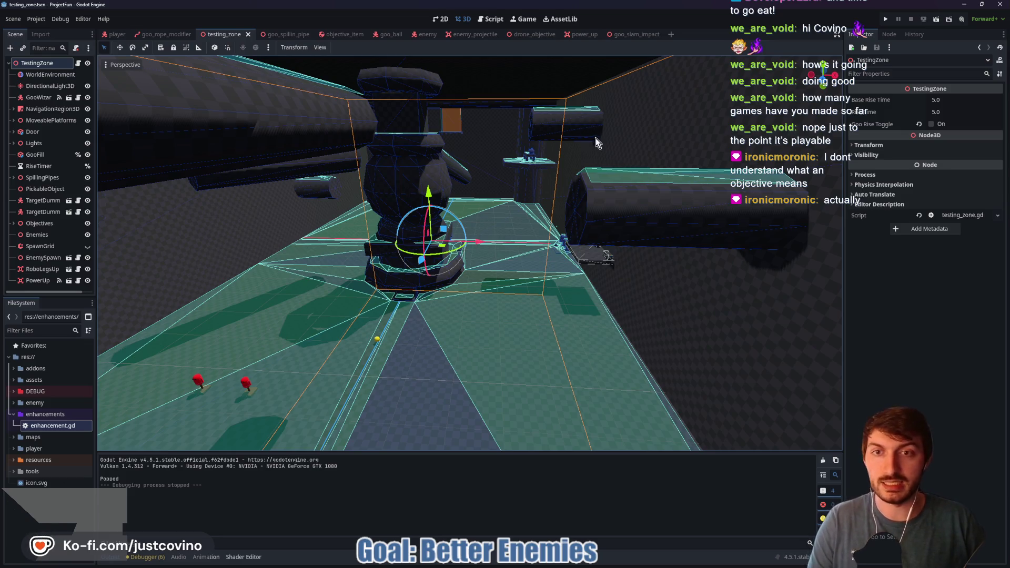
pyautogui.press('w')
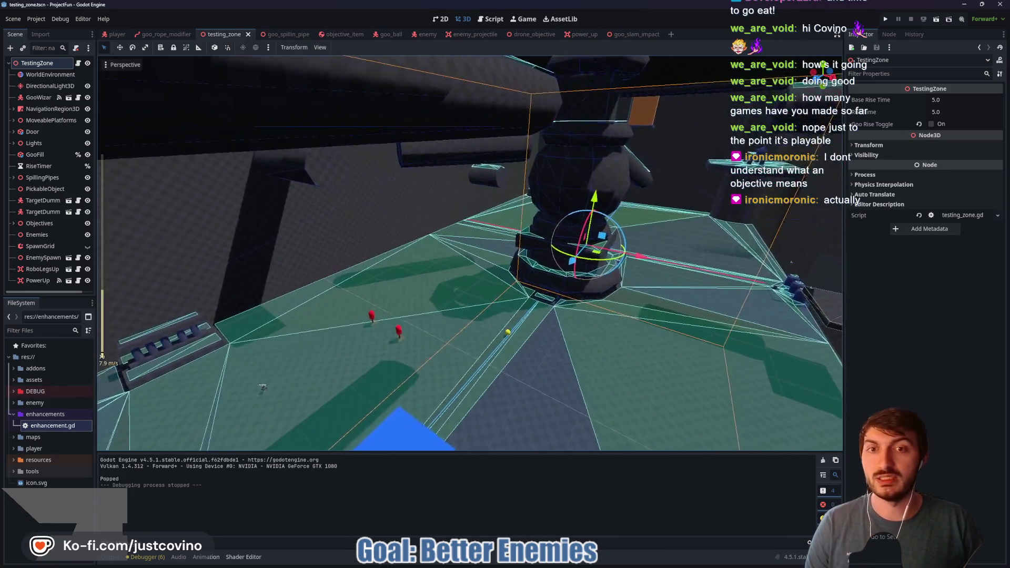
pyautogui.scroll(2, 535, 205)
pyautogui.press('w')
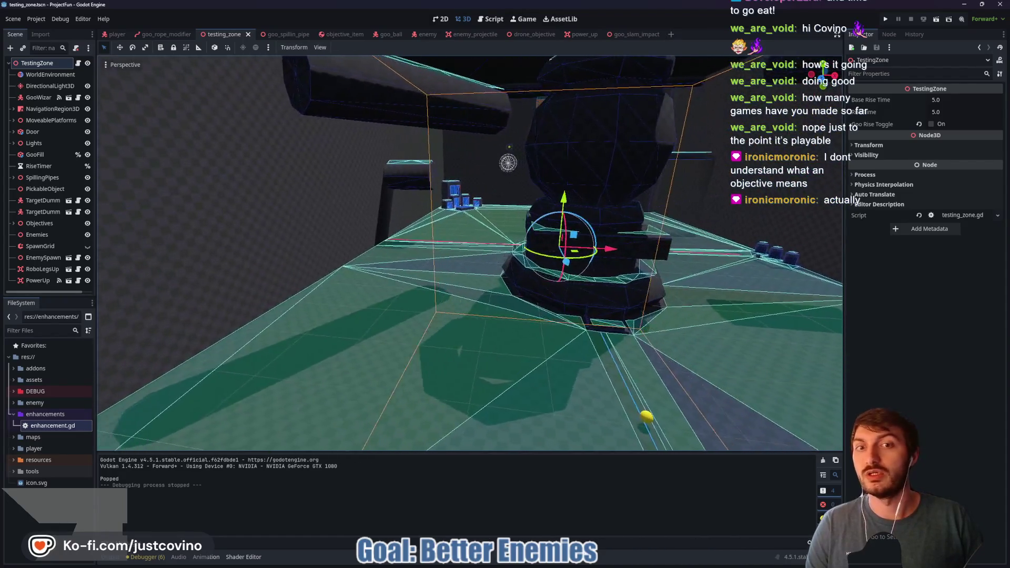
pyautogui.press('w')
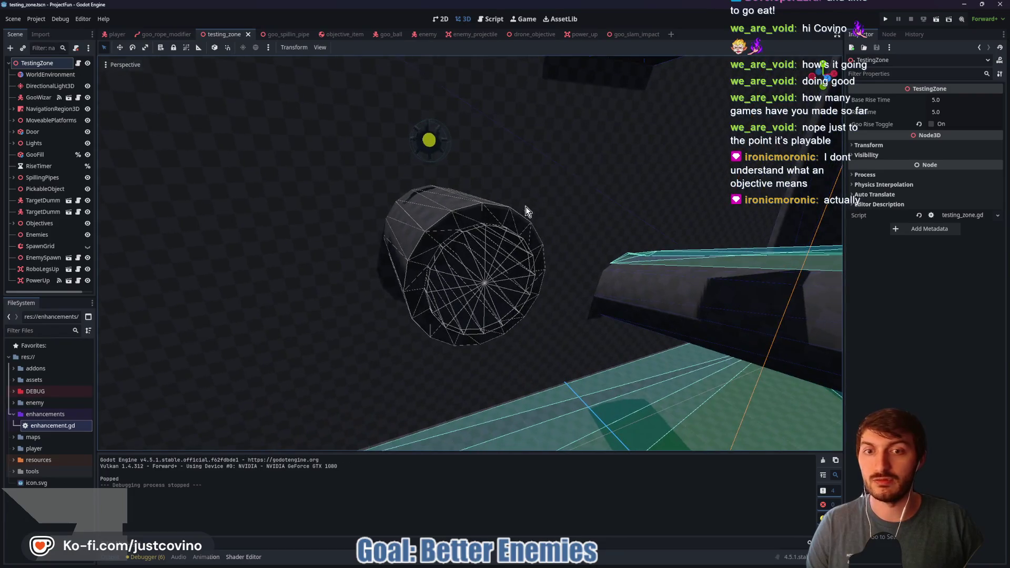
pyautogui.moveTo(479, 249)
pyautogui.mouseDown()
pyautogui.moveTo(526, 339)
pyautogui.moveTo(533, 405)
pyautogui.mouseUp()
pyautogui.moveTo(461, 267); pyautogui.dragTo(491, 408)
pyautogui.moveTo(456, 276); pyautogui.dragTo(468, 413)
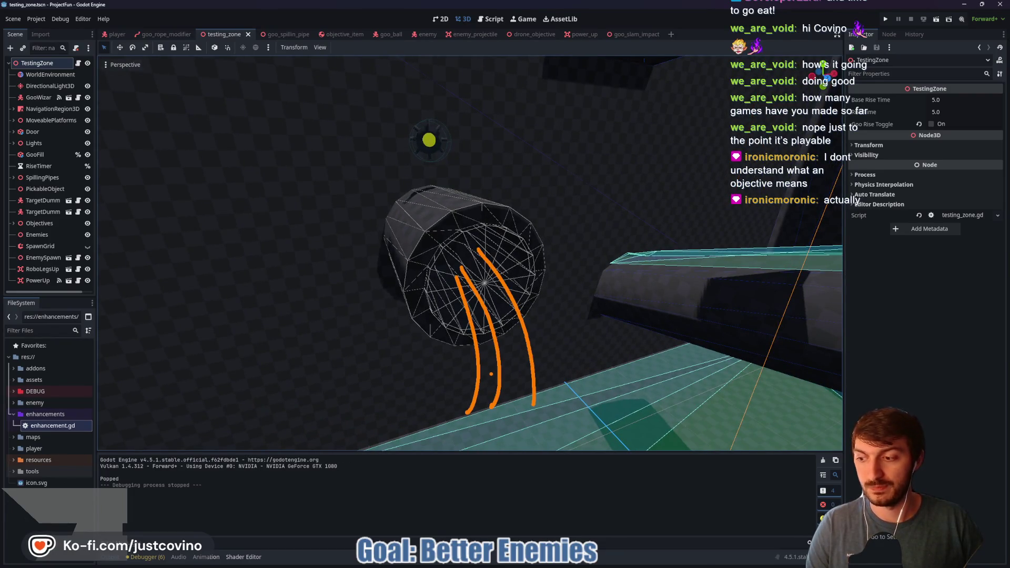
pyautogui.press('Escape')
pyautogui.press('w')
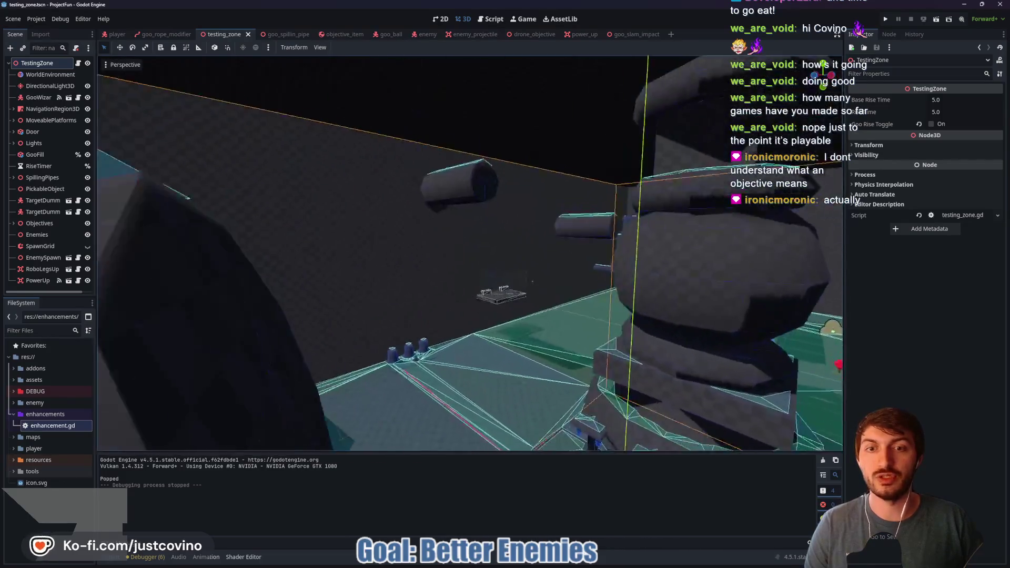
pyautogui.scroll(2, 469, 253)
pyautogui.press('s')
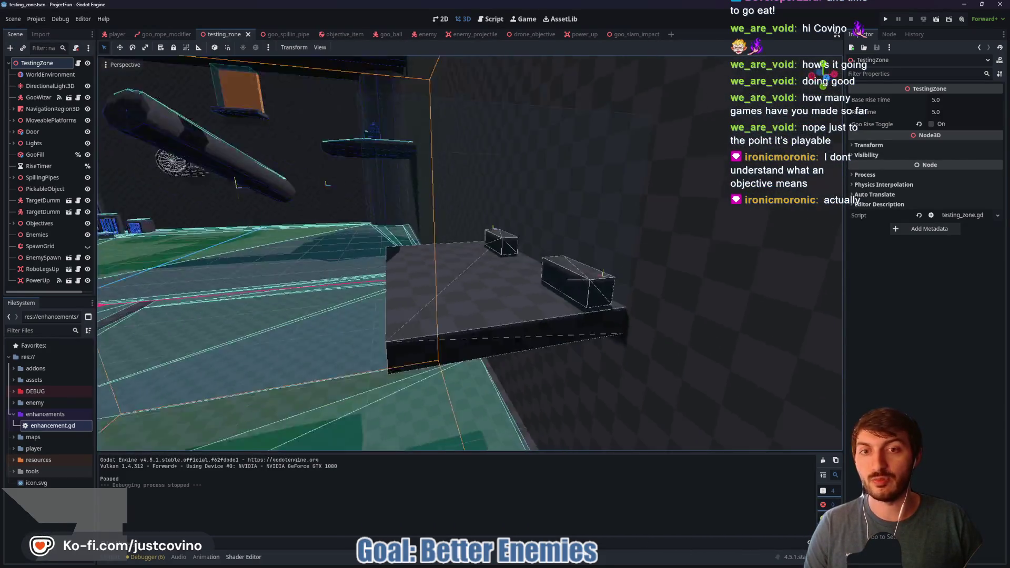
pyautogui.press('s')
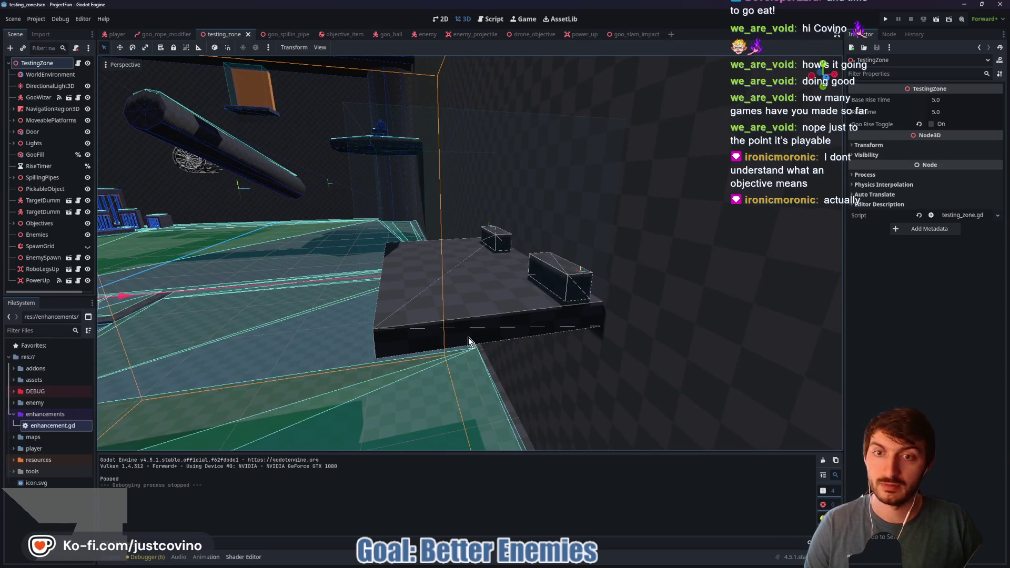
pyautogui.press('w')
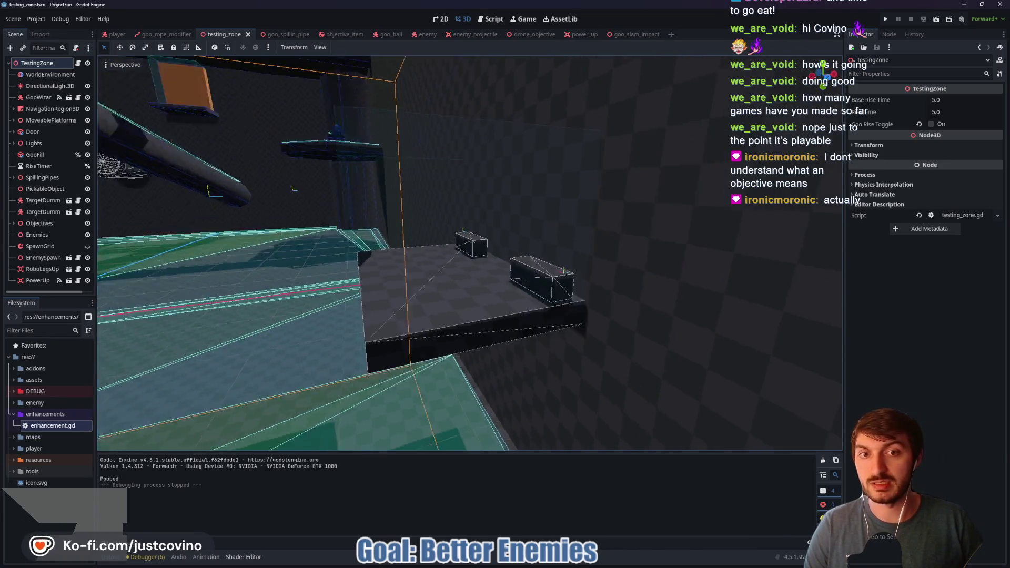
pyautogui.press('s')
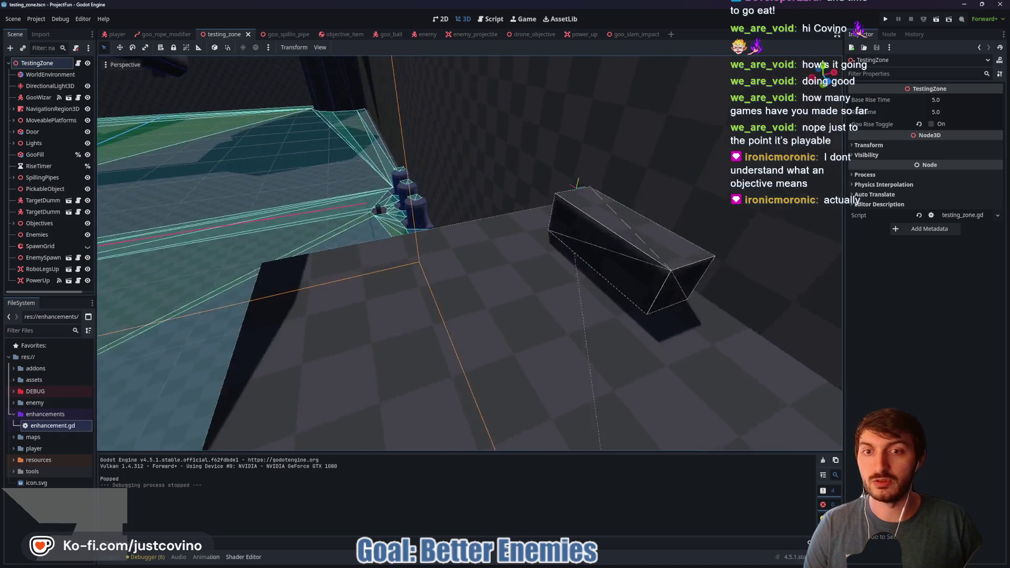
pyautogui.press('w')
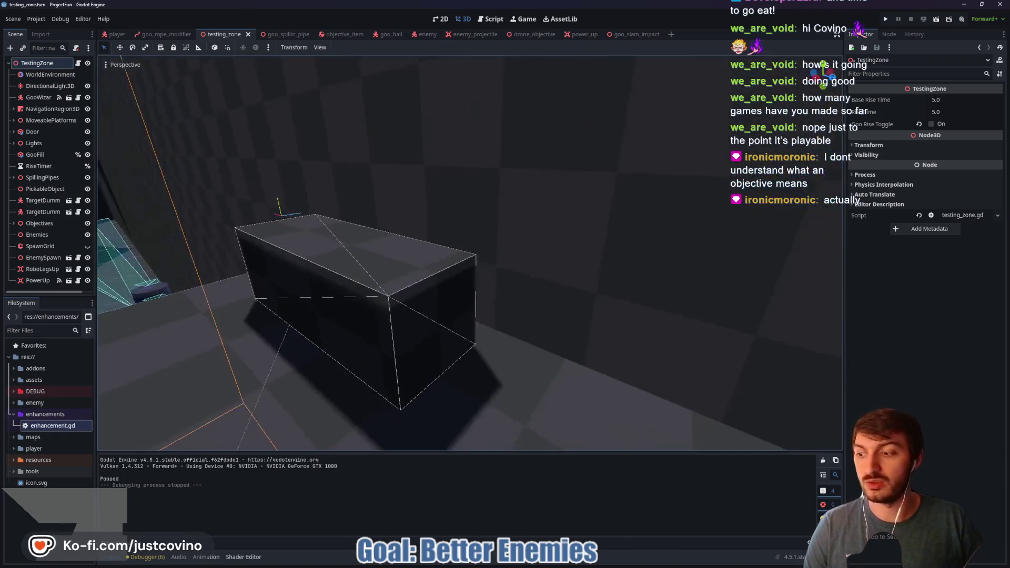
pyautogui.press('s')
pyautogui.press('w')
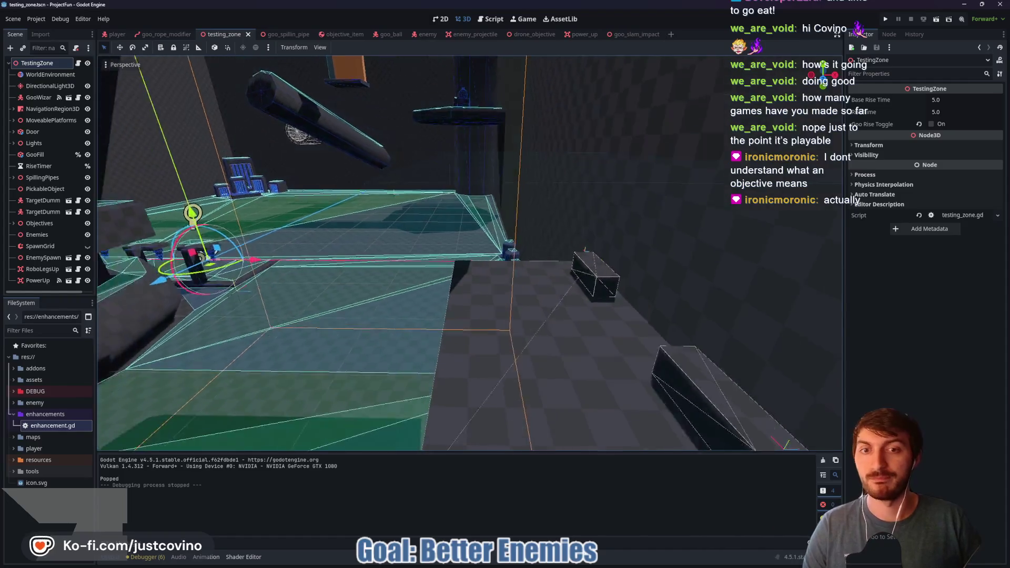
pyautogui.press('w')
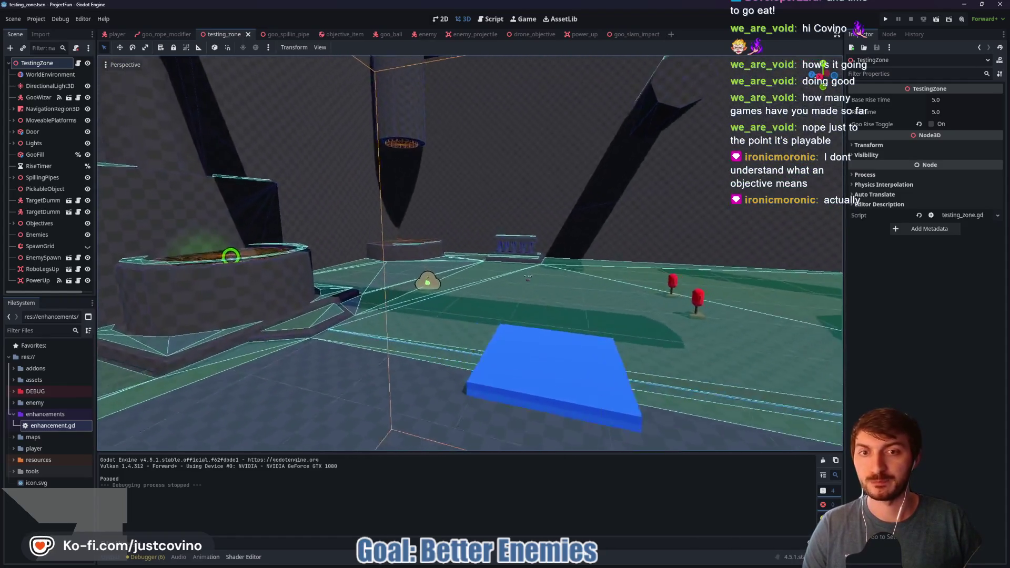
pyautogui.press('s')
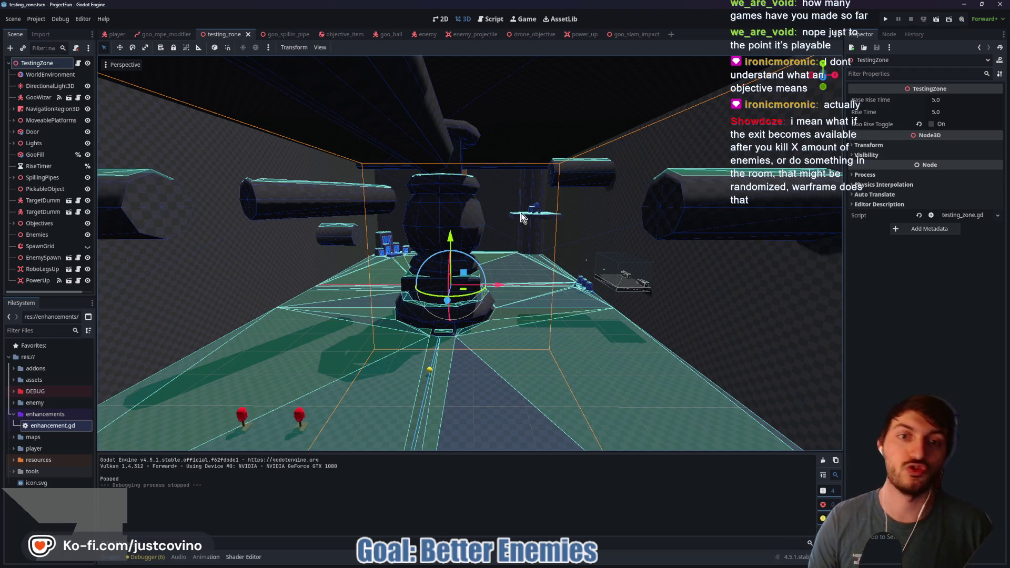
pyautogui.scroll(4, 518, 218)
pyautogui.press('w')
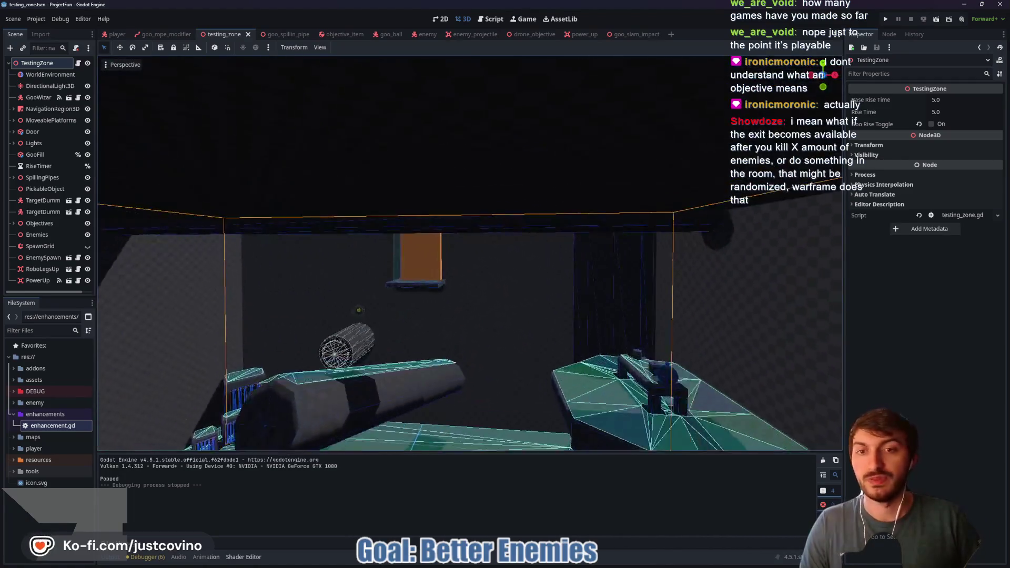
pyautogui.press('w')
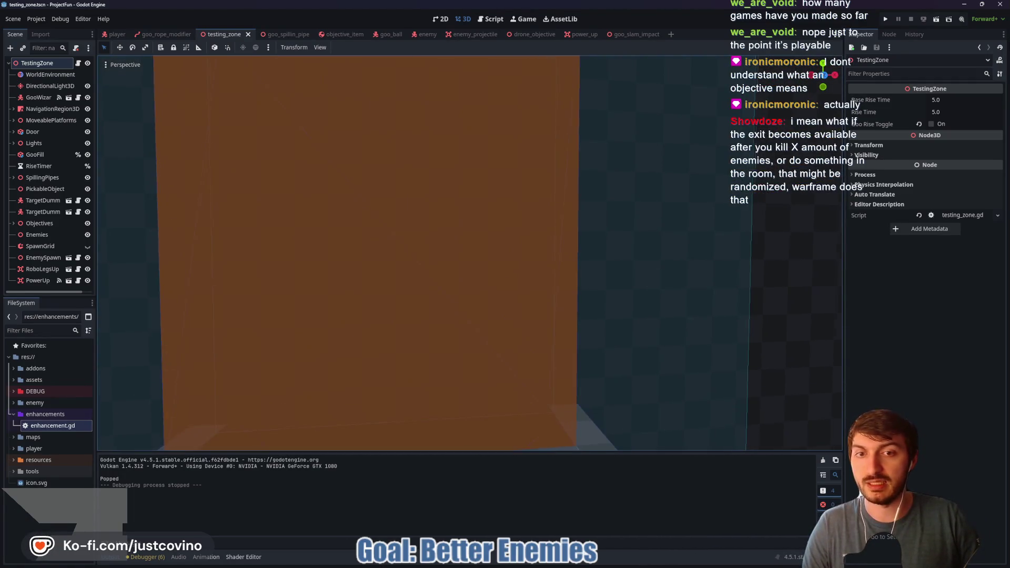
pyautogui.press('w')
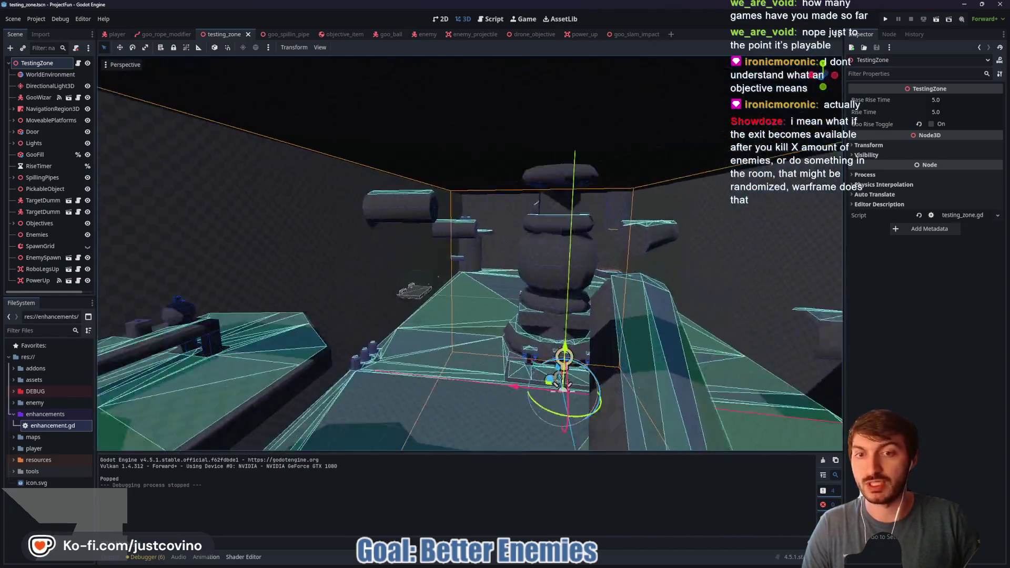
pyautogui.press('w')
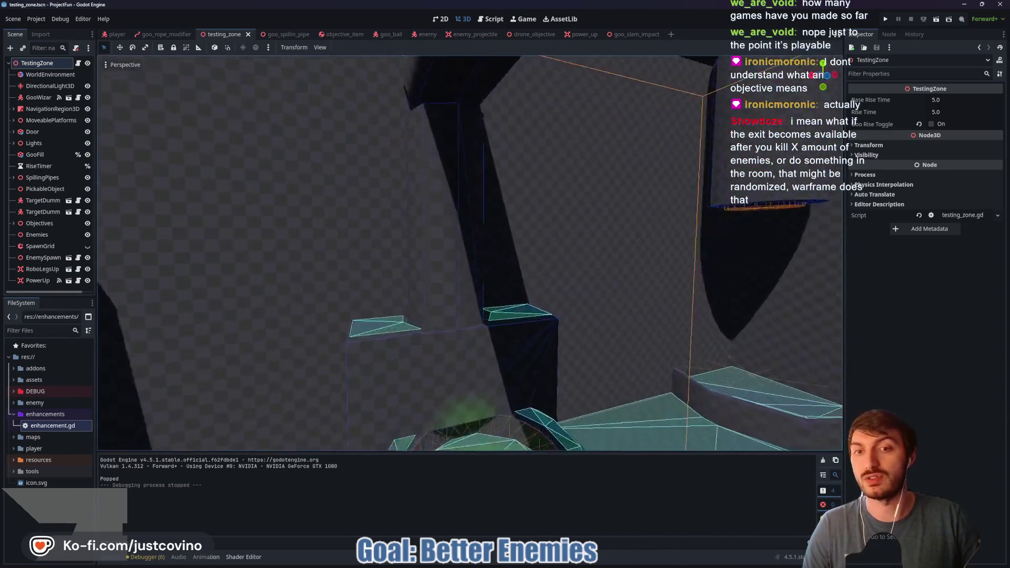
pyautogui.press('s')
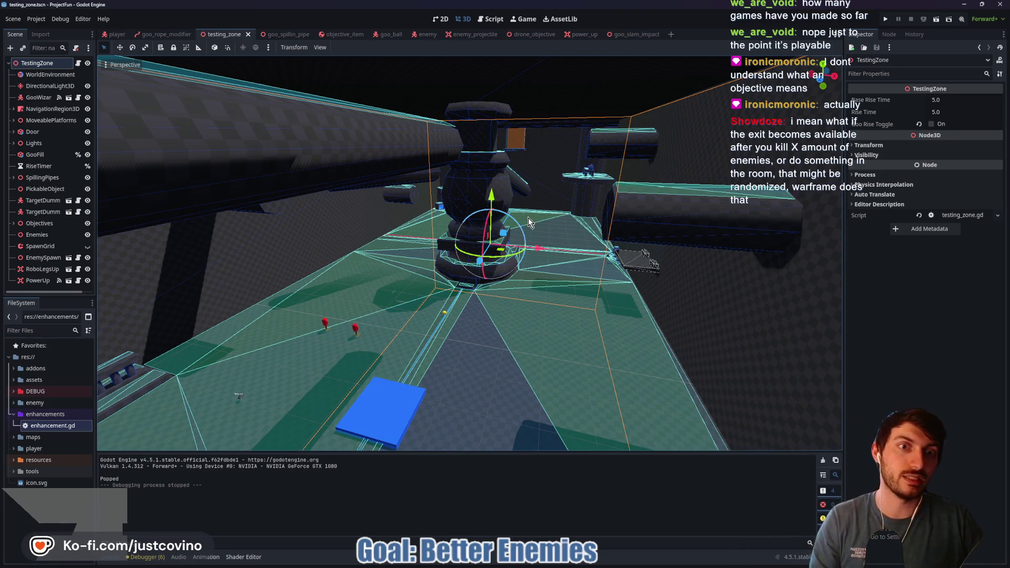
pyautogui.press('a')
pyautogui.press('w')
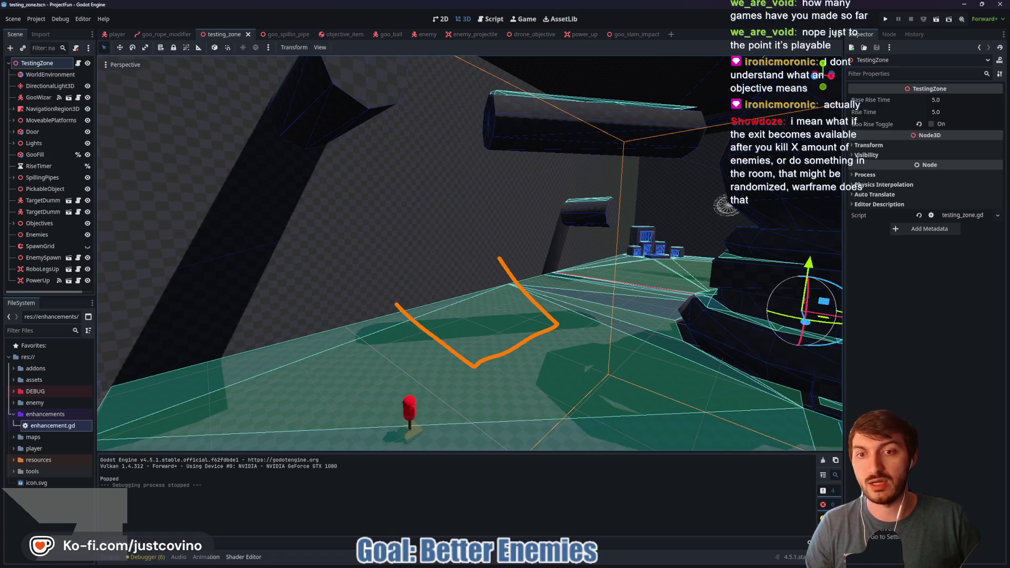
pyautogui.moveTo(470, 271); pyautogui.dragTo(475, 364)
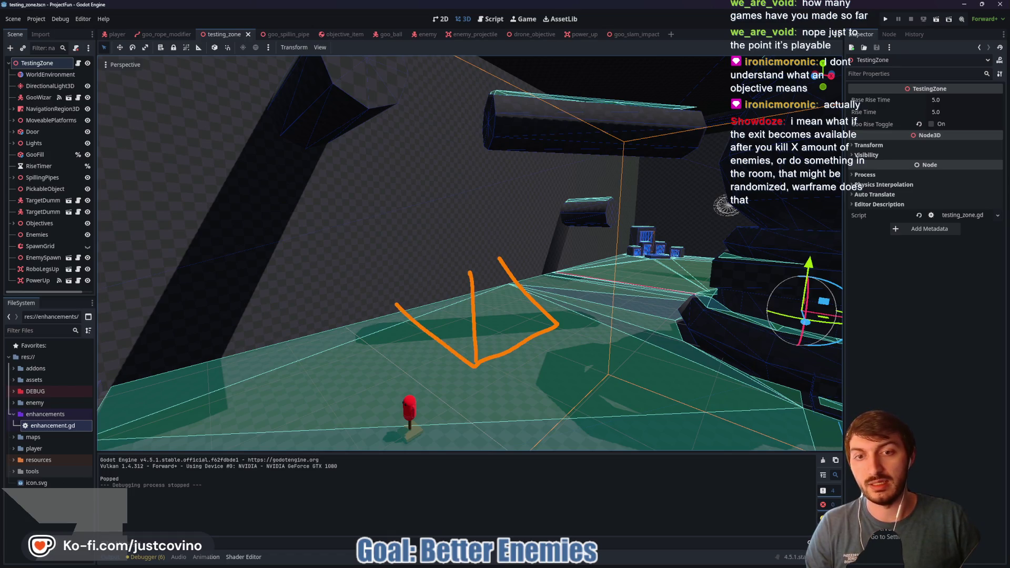
pyautogui.moveTo(556, 323)
pyautogui.mouseDown()
pyautogui.moveTo(559, 257)
pyautogui.moveTo(473, 262)
pyautogui.moveTo(400, 247)
pyautogui.mouseUp()
pyautogui.moveTo(466, 230); pyautogui.dragTo(555, 257)
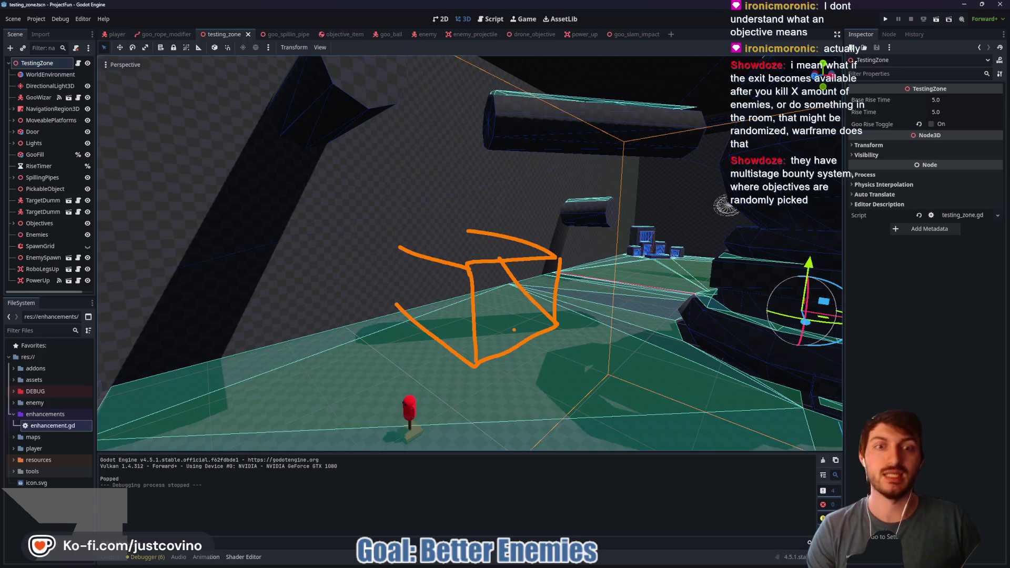
pyautogui.moveTo(529, 304)
pyautogui.mouseDown()
pyautogui.moveTo(511, 313)
pyautogui.moveTo(530, 355)
pyautogui.moveTo(520, 321)
pyautogui.mouseUp()
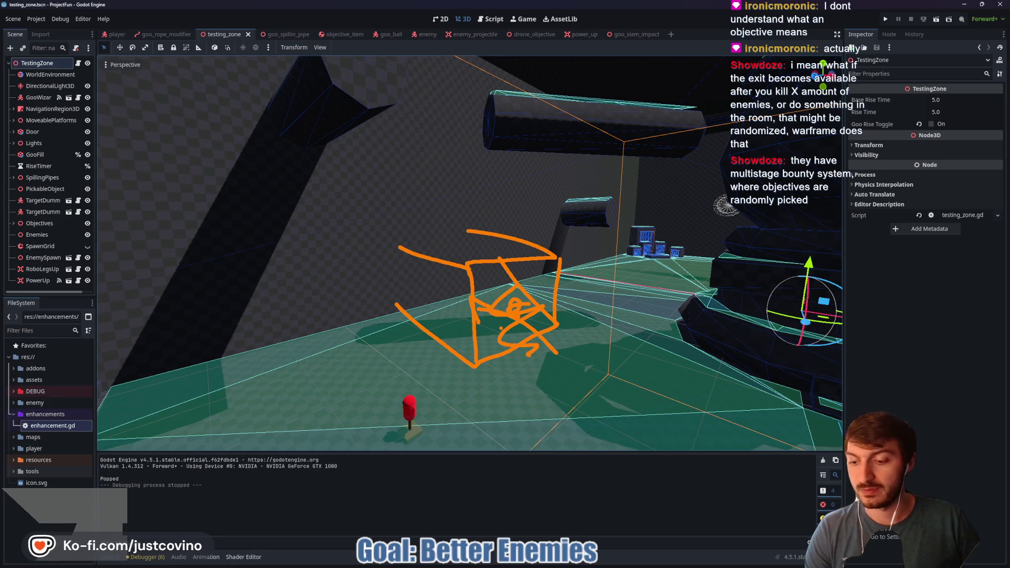
pyautogui.press('Escape')
pyautogui.moveTo(506, 315)
pyautogui.mouseDown()
pyautogui.moveTo(442, 310)
pyautogui.moveTo(506, 315)
pyautogui.mouseUp()
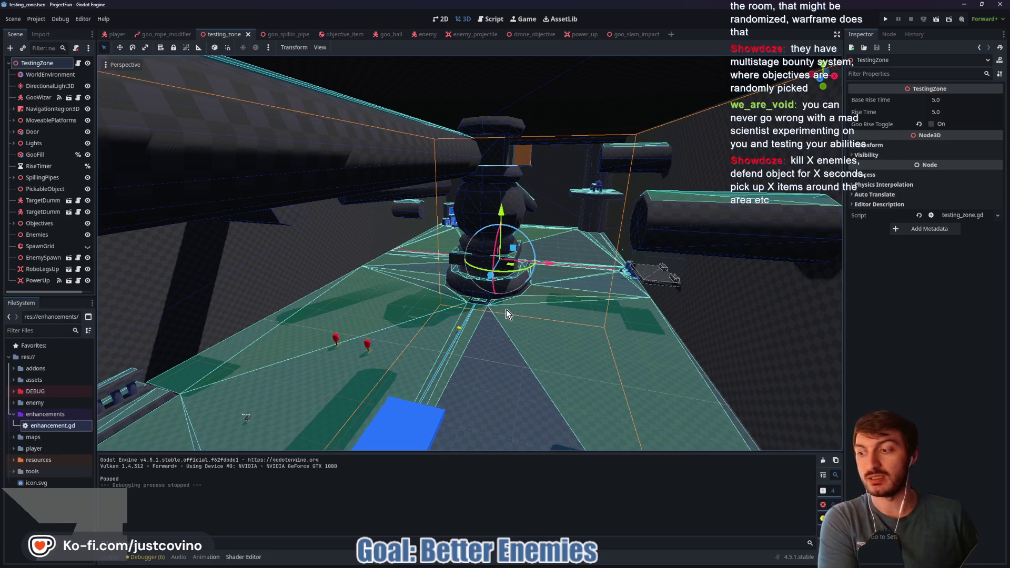
pyautogui.click(116, 35)
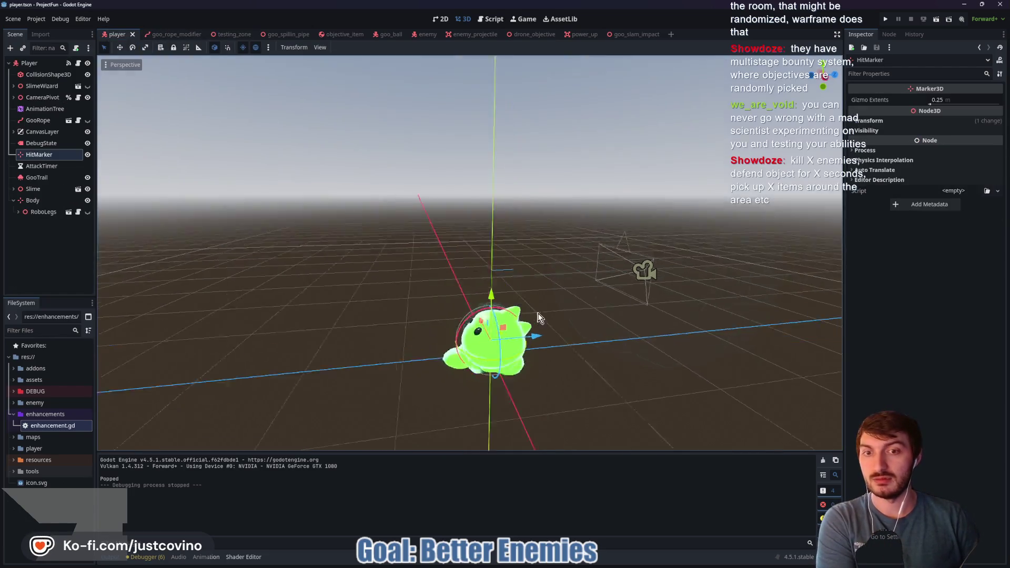
pyautogui.moveTo(611, 315)
pyautogui.mouseDown()
pyautogui.moveTo(642, 288)
pyautogui.moveTo(458, 190)
pyautogui.mouseUp()
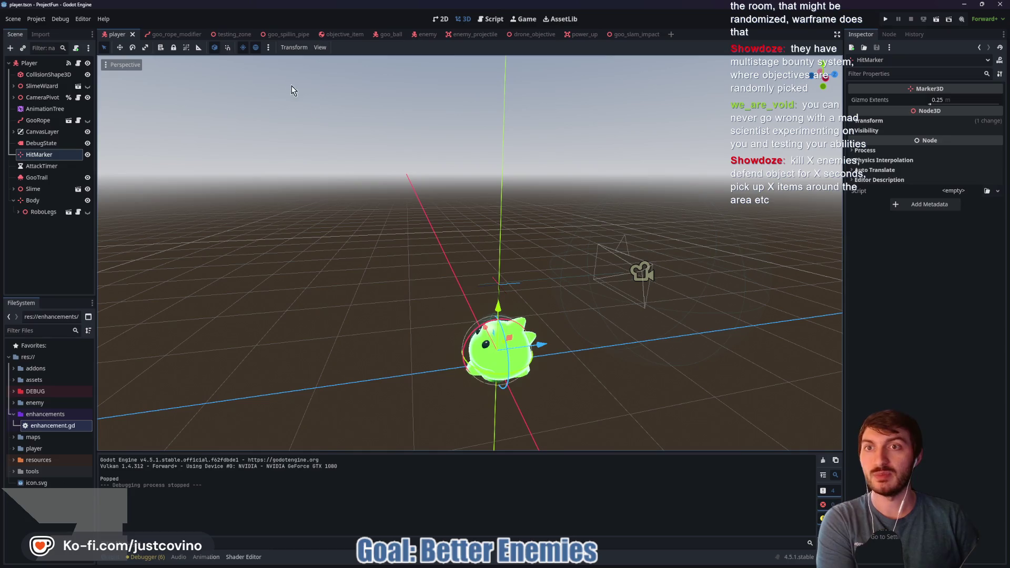
pyautogui.click(232, 34)
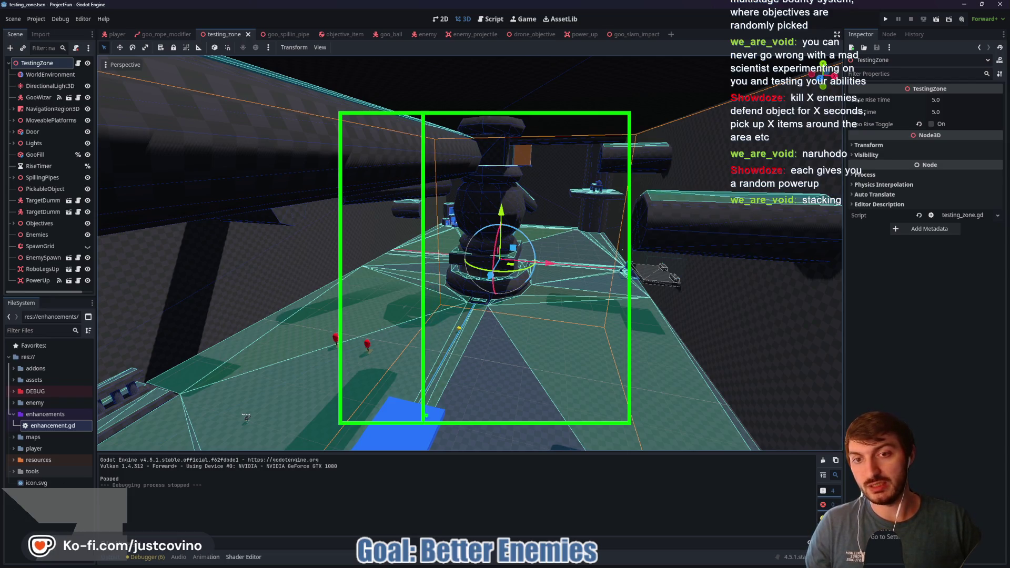
pyautogui.moveTo(538, 111)
pyautogui.mouseDown()
pyautogui.moveTo(537, 484)
pyautogui.moveTo(538, 424)
pyautogui.mouseUp()
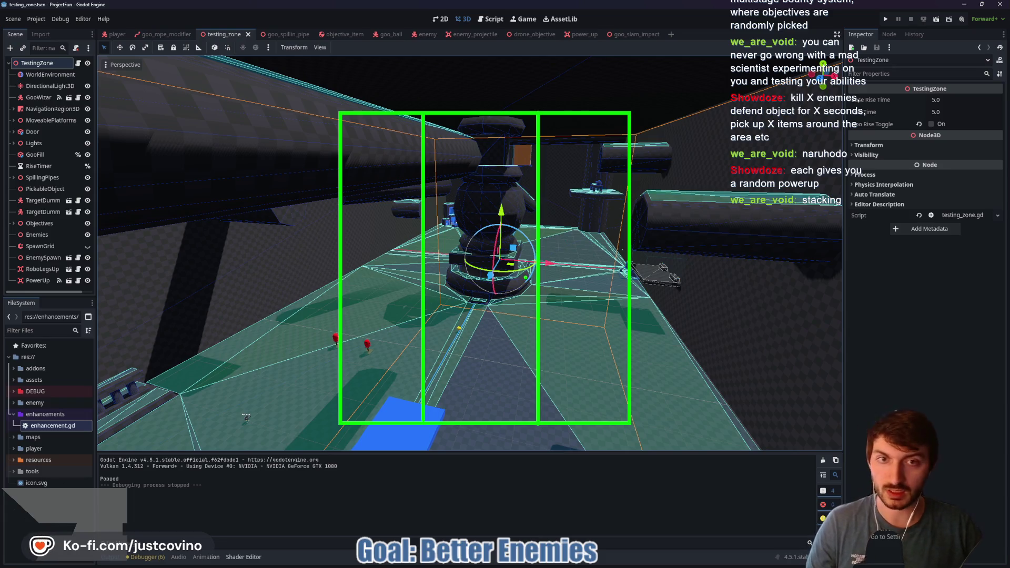
pyautogui.hotkey('ctrl', 'z')
pyautogui.hotkey('ctrl', 'z')
pyautogui.hotkey('ctrl', 'z')
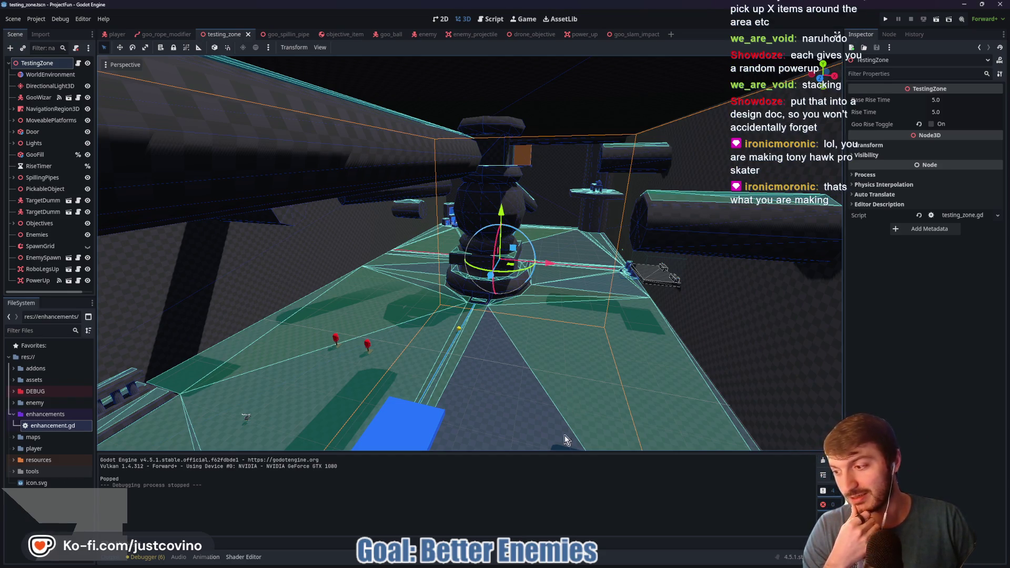
# Bring up the Notion Progression page and delete the Meta-Progression heading and its placeholder line
pyautogui.click(471, 560)
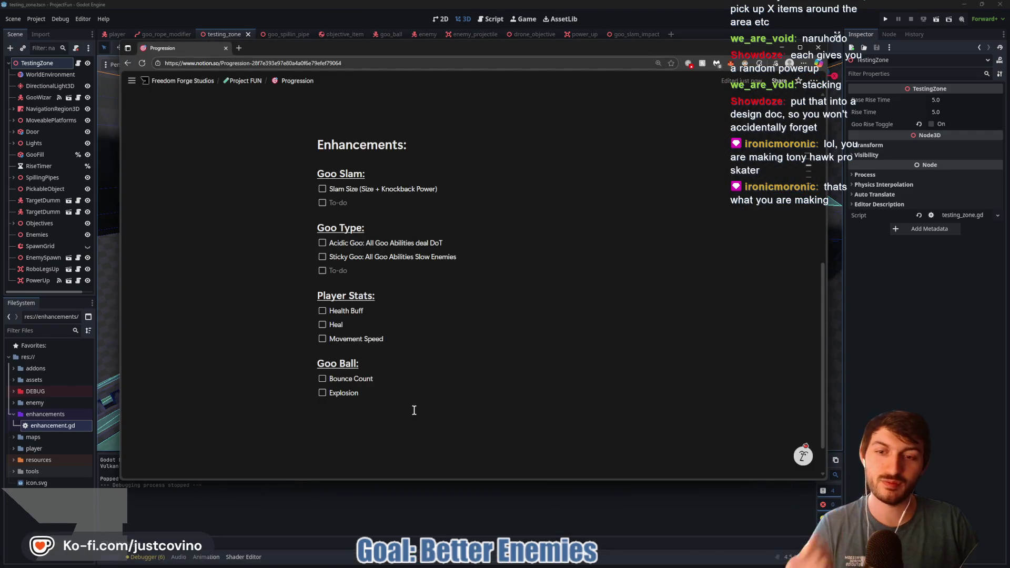
pyautogui.scroll(4, 440, 355)
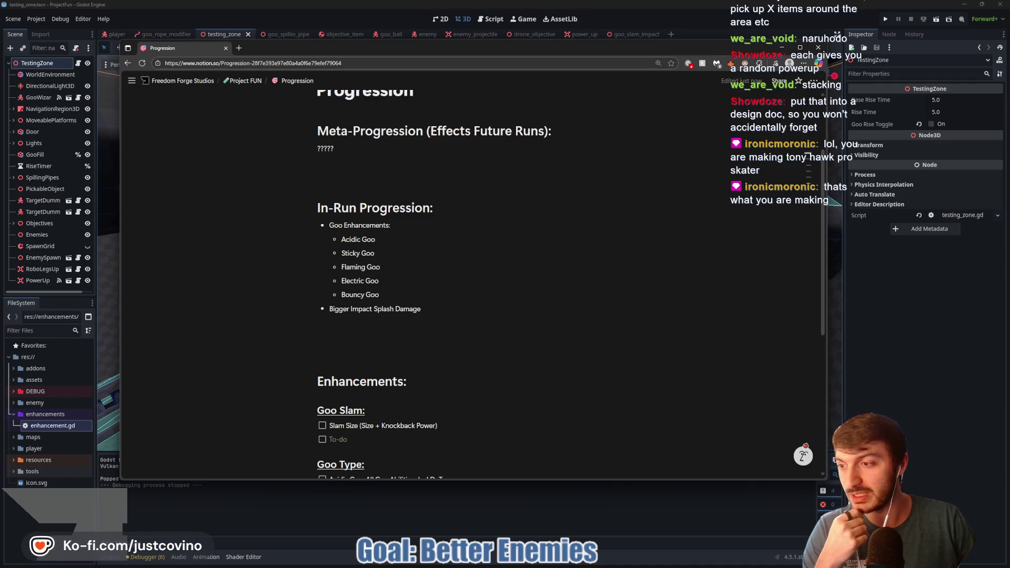
pyautogui.scroll(1, 465, 145)
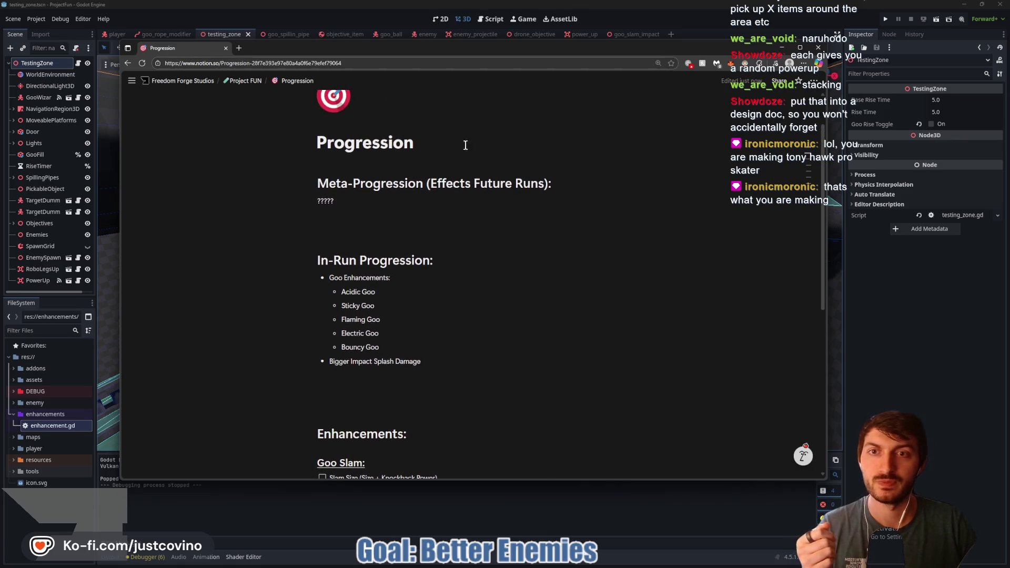
pyautogui.moveTo(410, 204)
pyautogui.mouseDown()
pyautogui.moveTo(296, 198)
pyautogui.moveTo(294, 185)
pyautogui.mouseUp()
pyautogui.press('BackSpace')
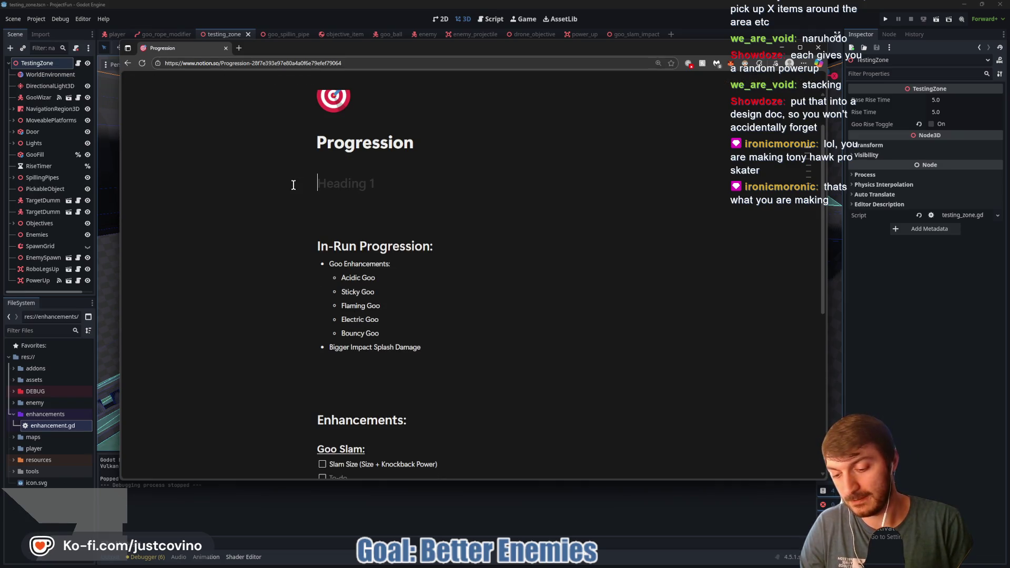
# Write the heading 'Getting the same type of Powerup will level it up and scale', then begin a 'tony hawk pro skater' search
pyautogui.write('Getting the ')
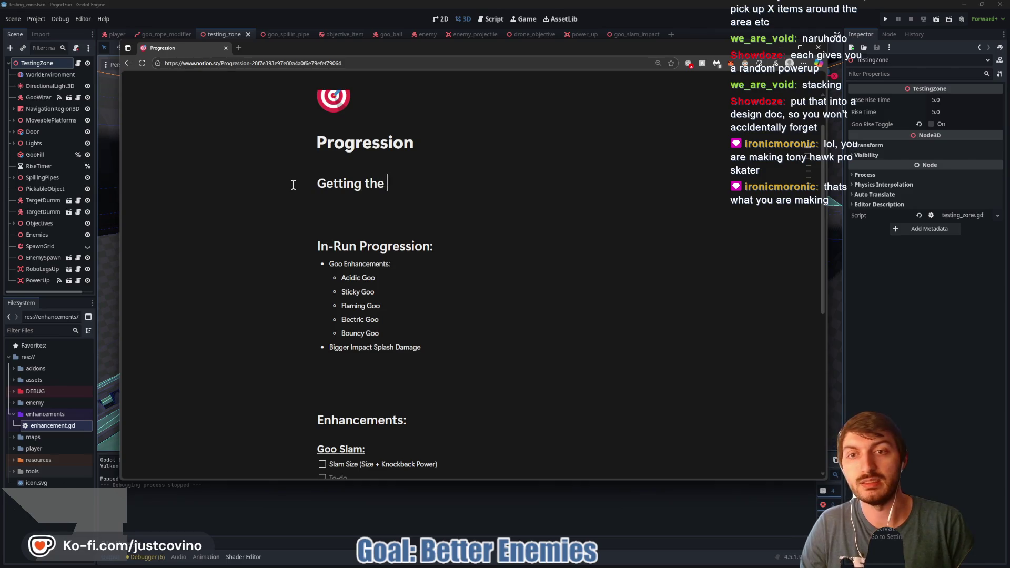
pyautogui.write('smame type of Powerup will')
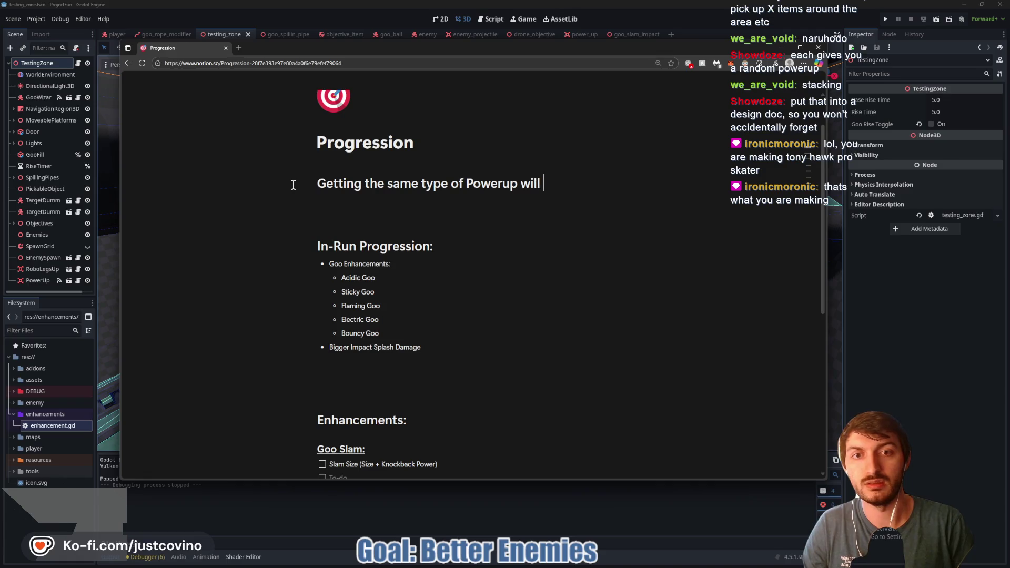
pyautogui.press('BackSpace')
pyautogui.press('BackSpace')
pyautogui.press('BackSpace')
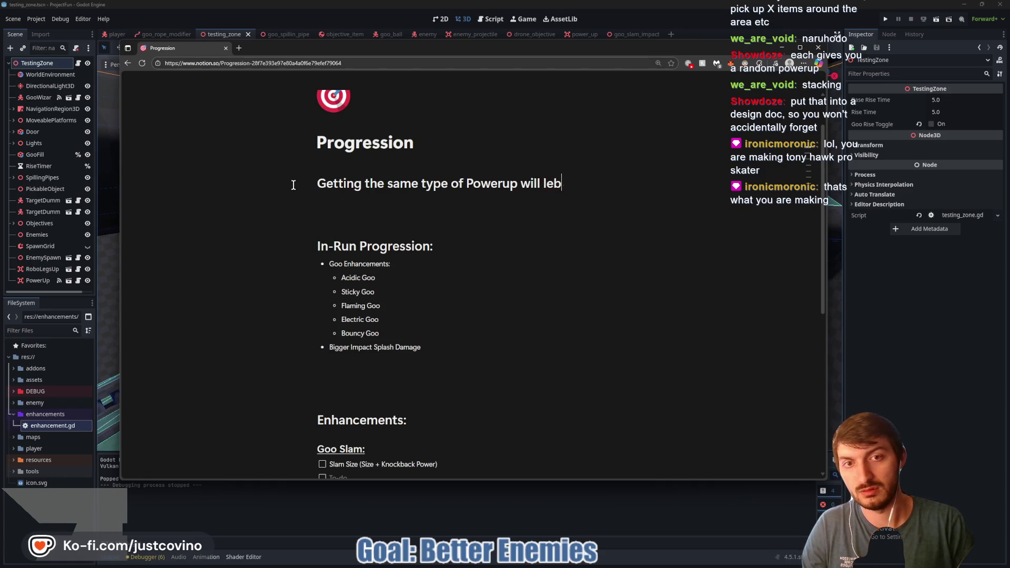
pyautogui.write('vel it up a')
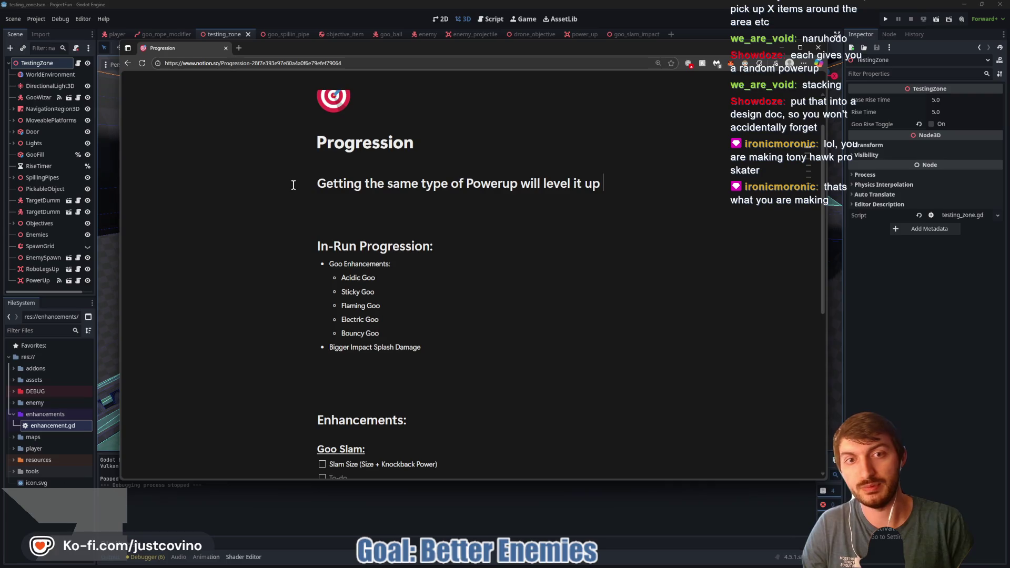
pyautogui.write('nd scale')
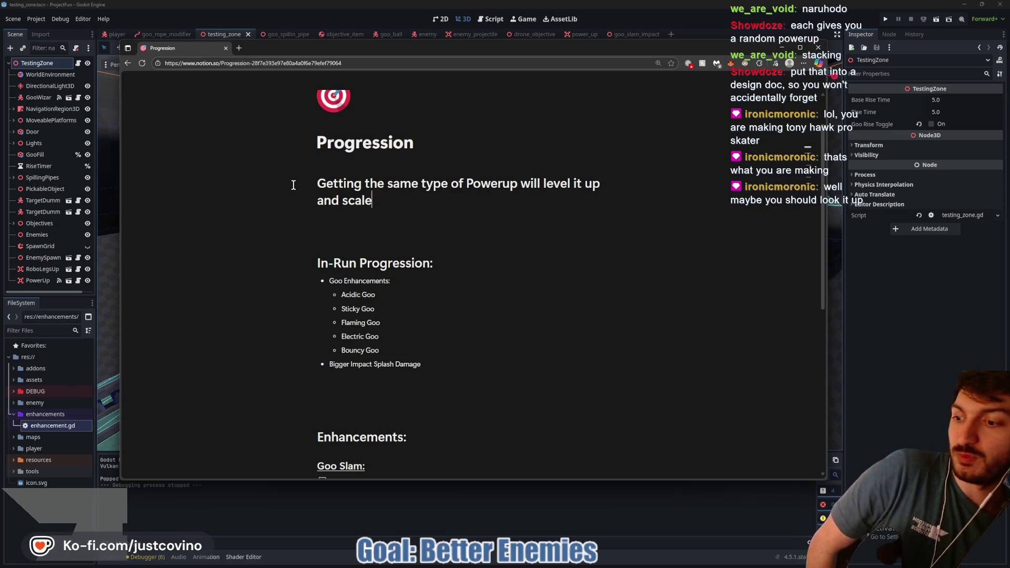
pyautogui.click(239, 48)
pyautogui.write('tony hawk pro skater')
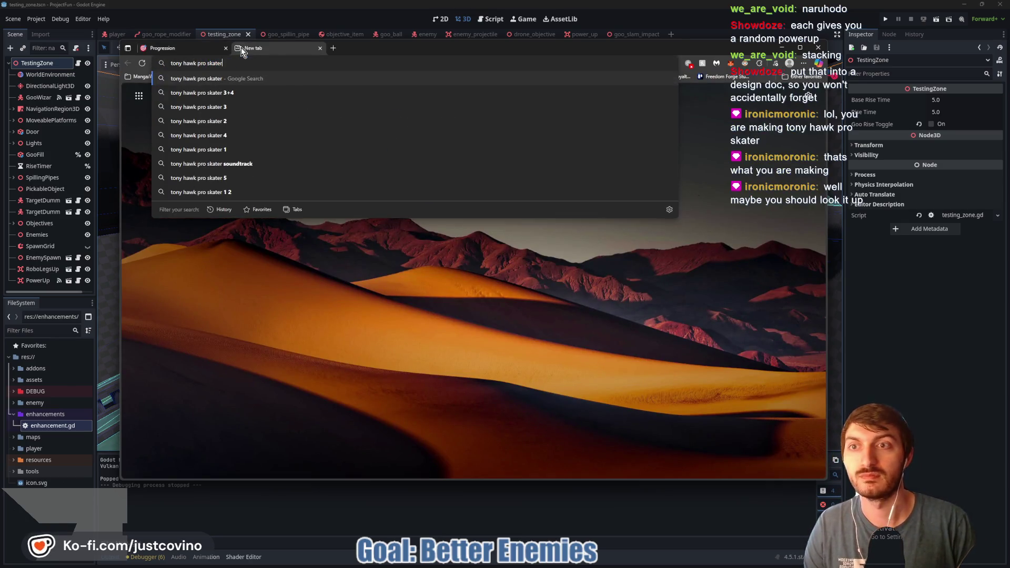
# Browse Google image results for 'tony hawk pro skater', previewing the Pro Skater 1 + 2 and 5 images, then close the tab
pyautogui.press('Return')
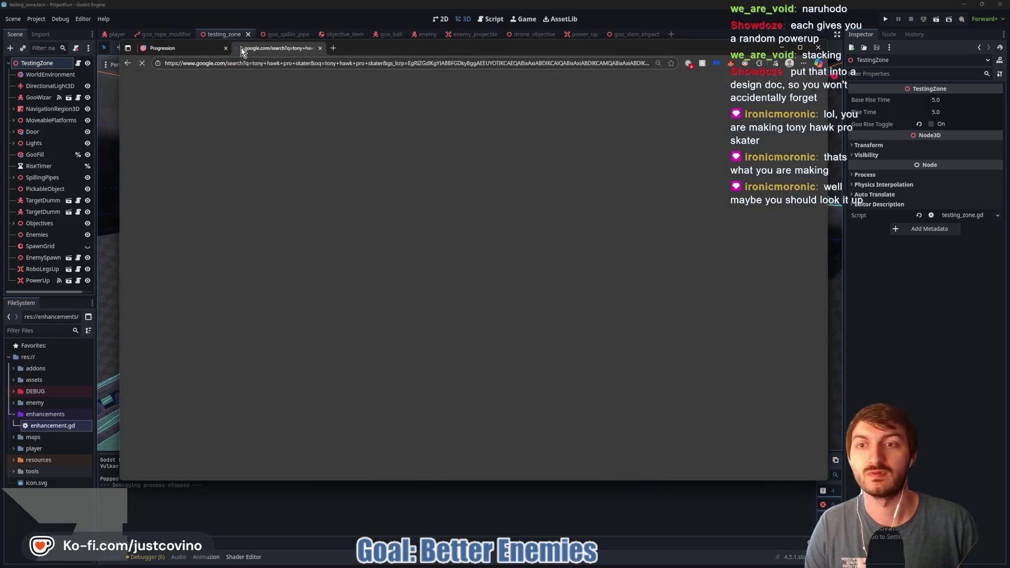
pyautogui.click(225, 112)
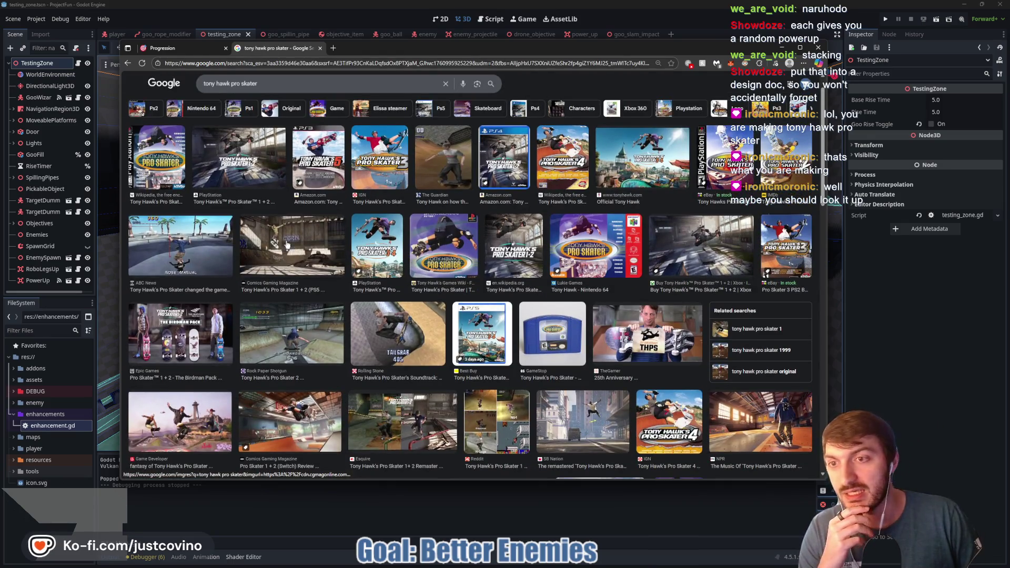
pyautogui.click(294, 254)
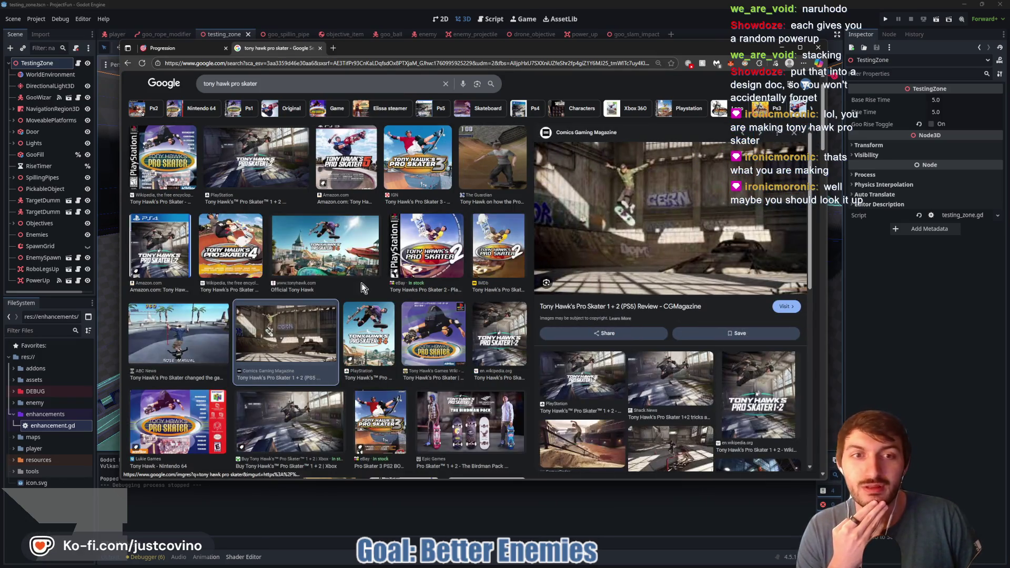
pyautogui.scroll(-3, 327, 298)
pyautogui.scroll(-2, 326, 298)
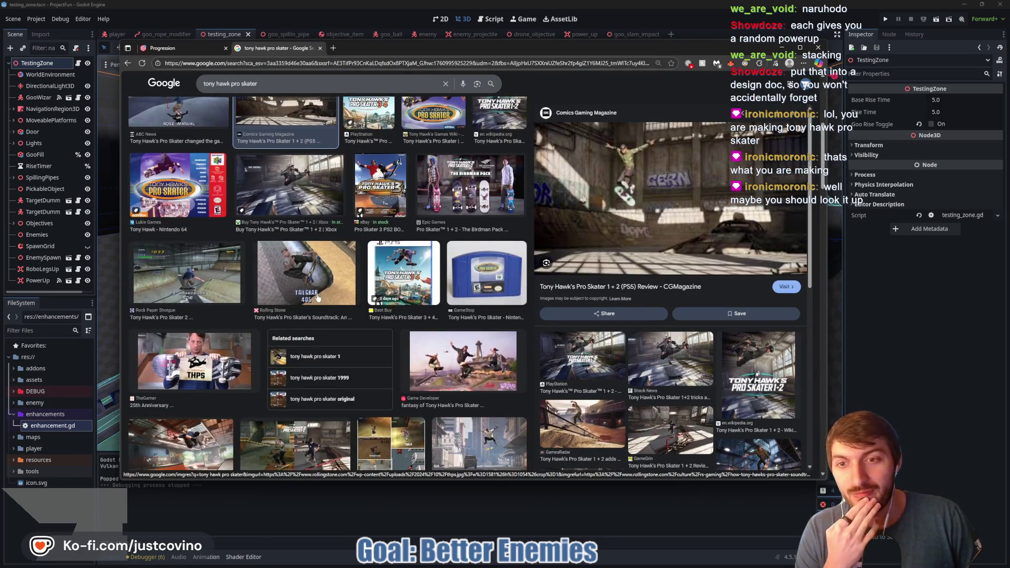
pyautogui.scroll(-3, 313, 296)
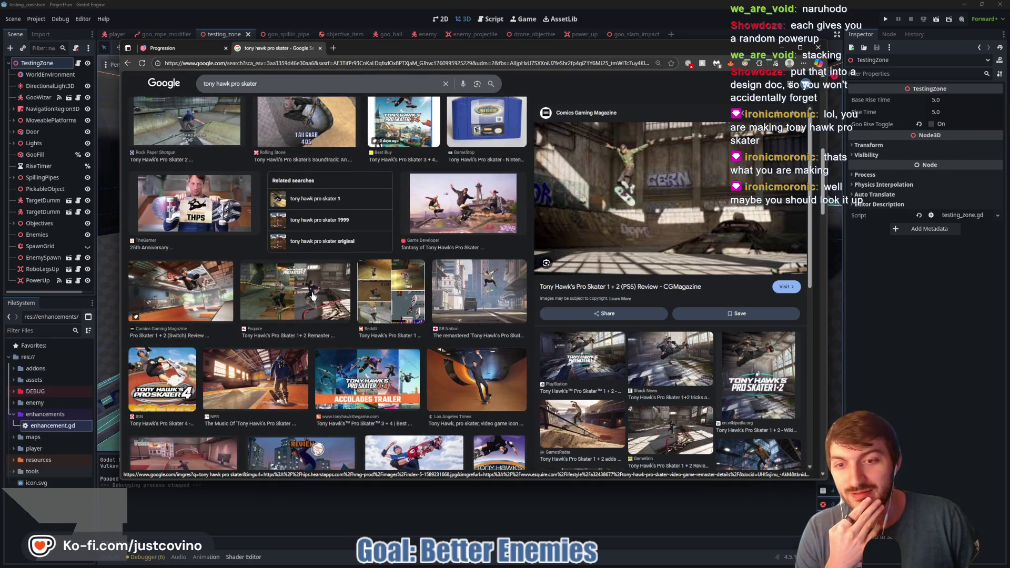
pyautogui.scroll(-3, 313, 296)
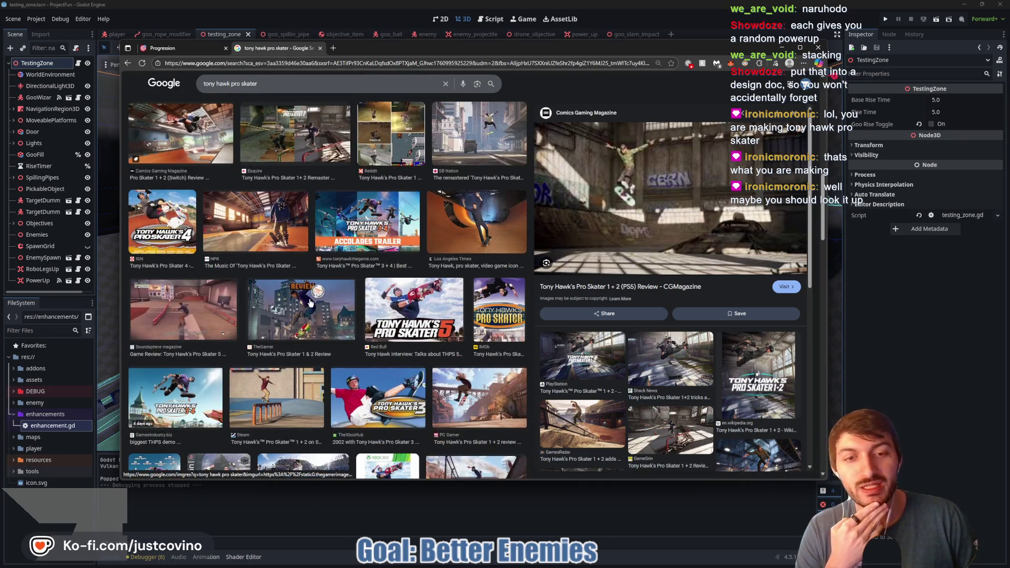
pyautogui.click(184, 311)
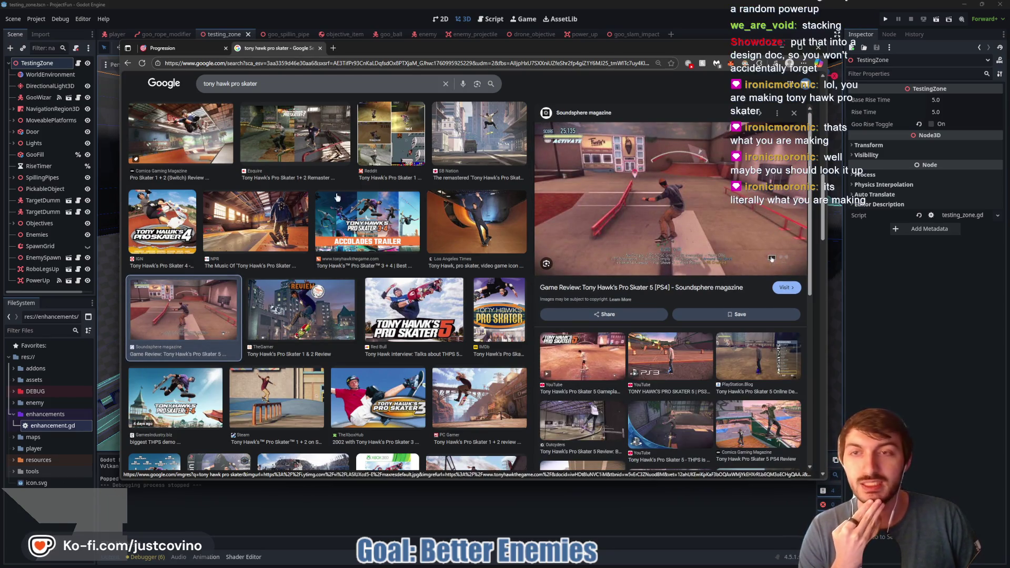
pyautogui.click(319, 48)
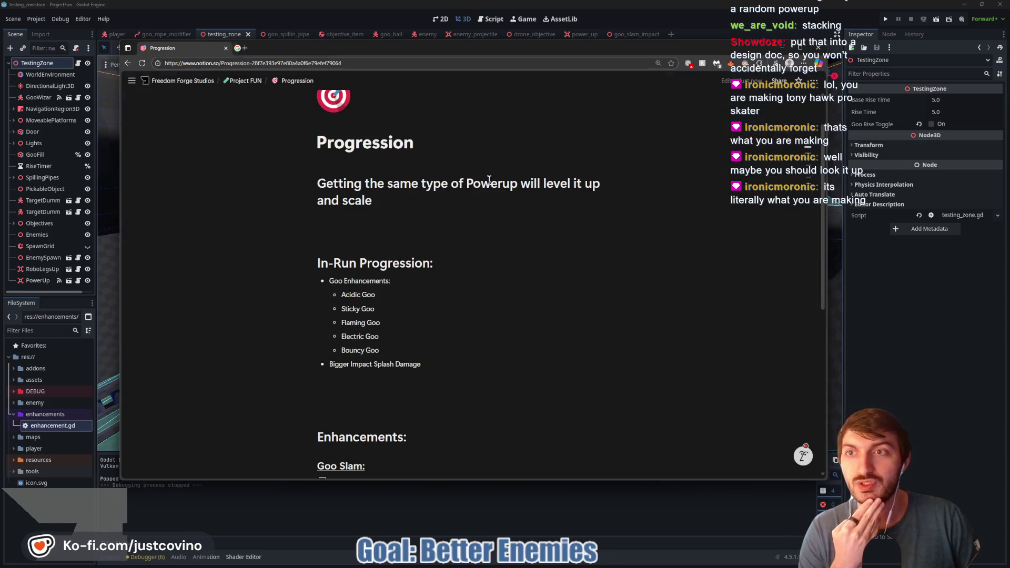
# Minimize the Notion browser window to reveal the Godot testing_zone scene
pyautogui.click(924, 337)
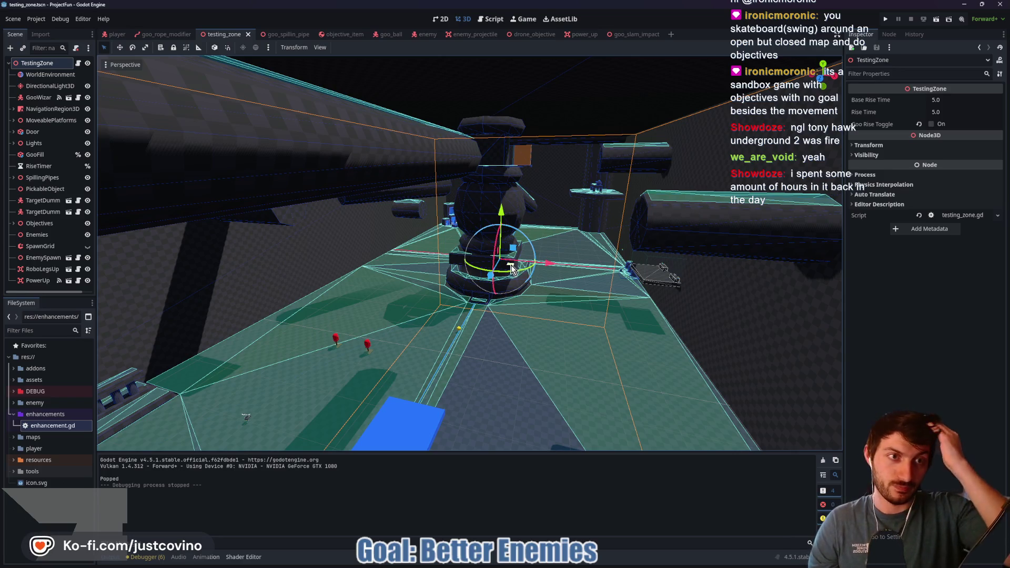
# Fly the camera around the testing zone's central pillar and platforms, then bring the Notion page back
pyautogui.rightClick(509, 258)
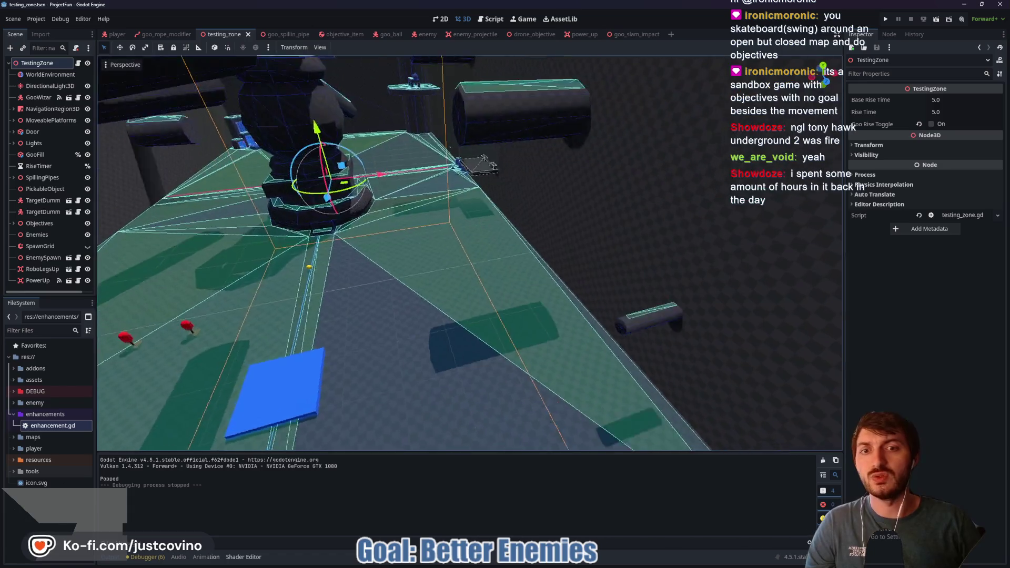
pyautogui.press('s')
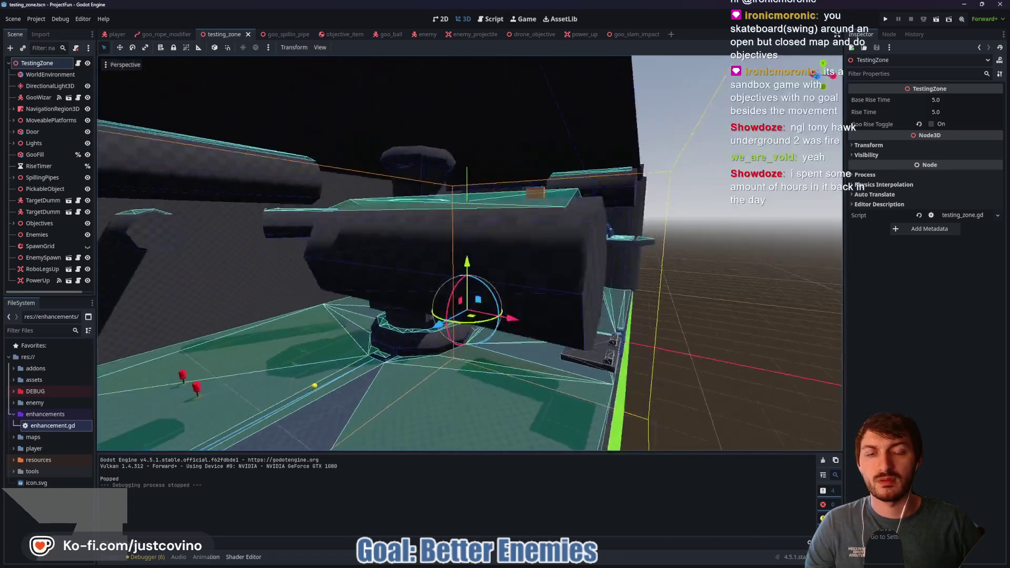
pyautogui.press('w')
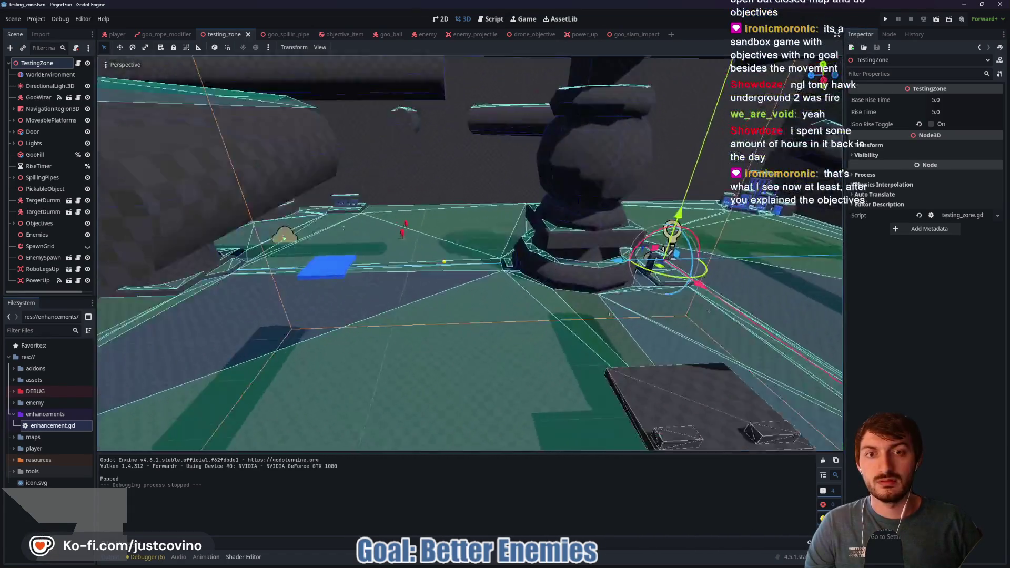
pyautogui.press('s')
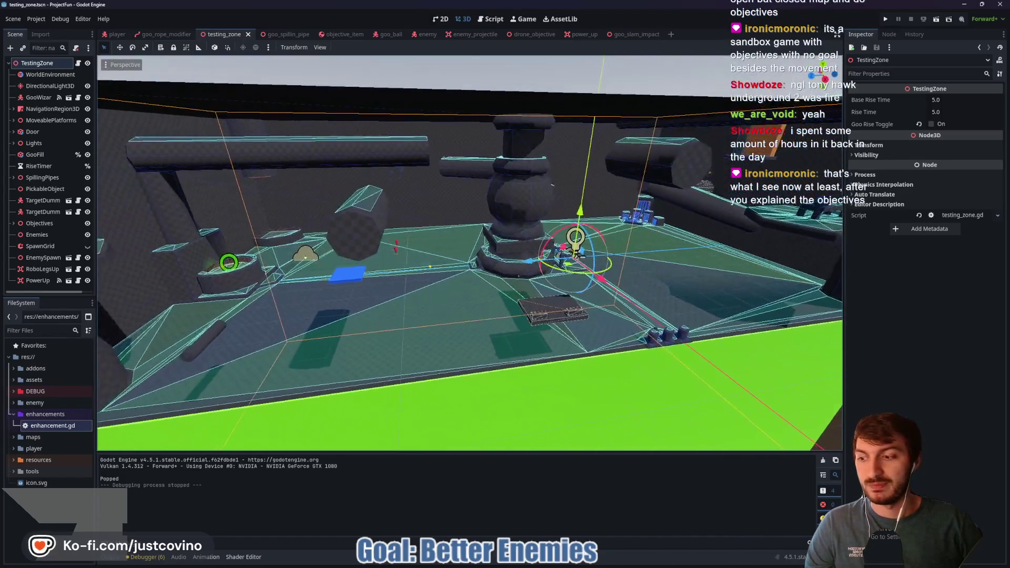
pyautogui.press('w')
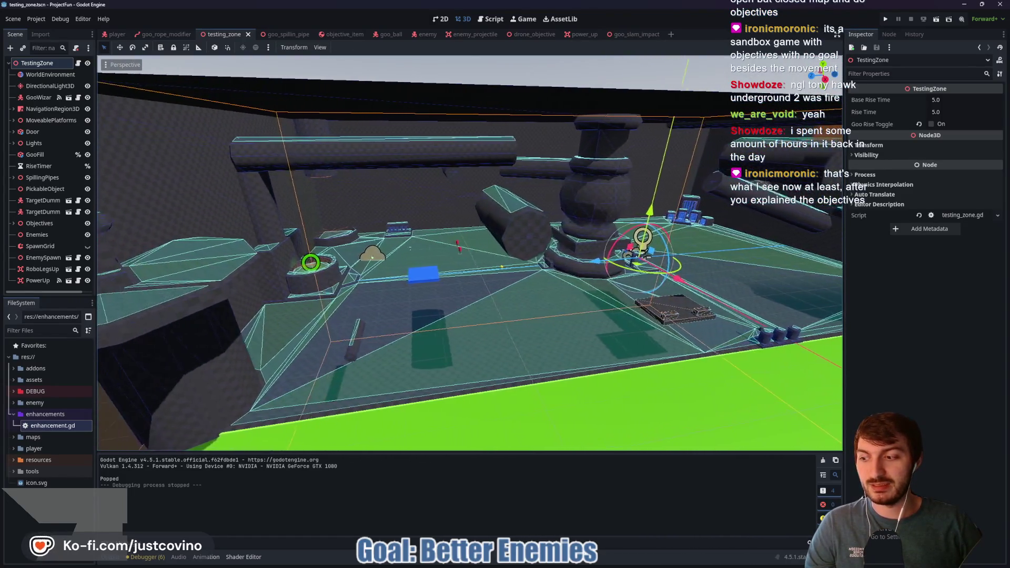
pyautogui.press('d')
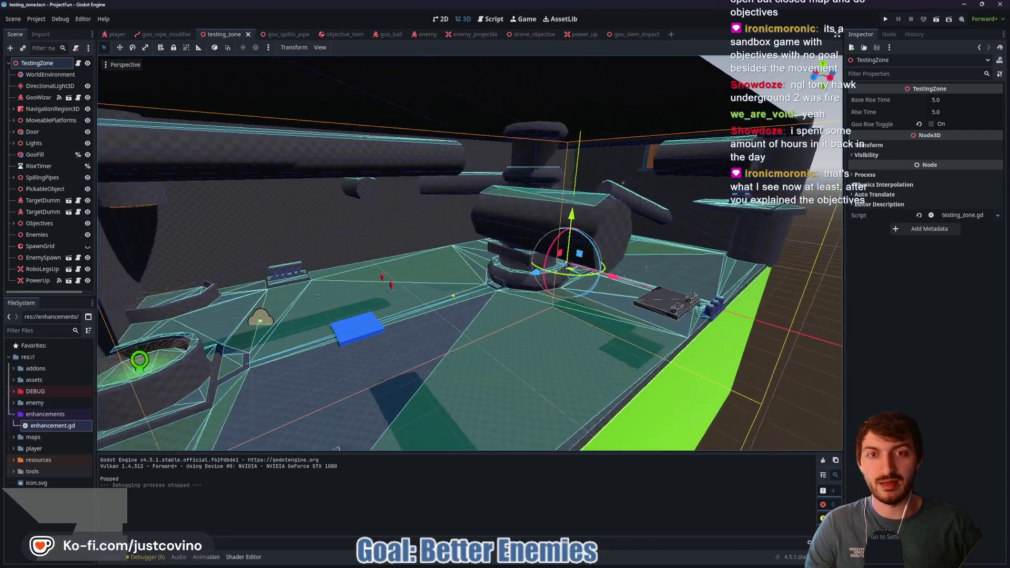
pyautogui.press('a')
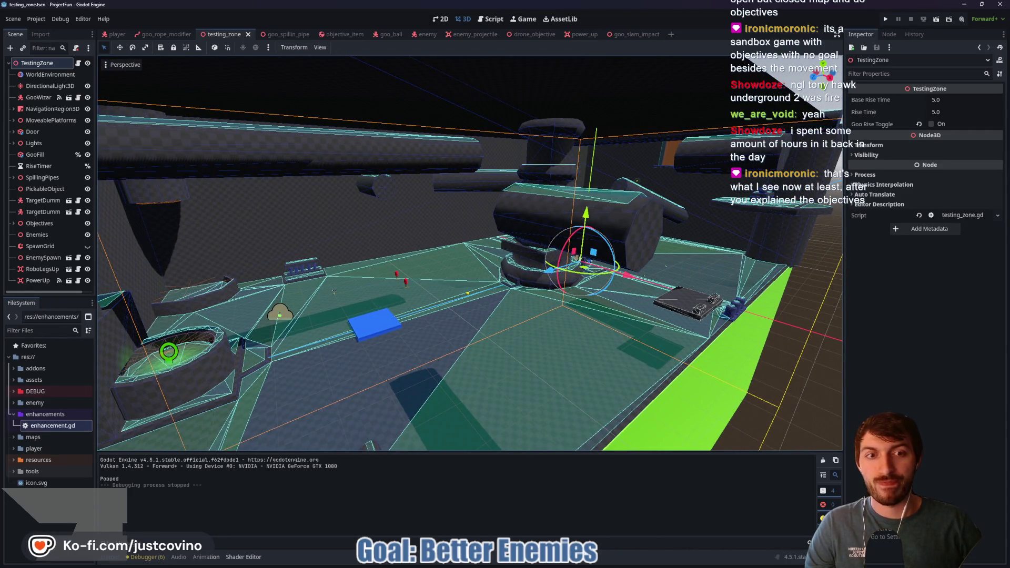
pyautogui.press('w')
pyautogui.press('s')
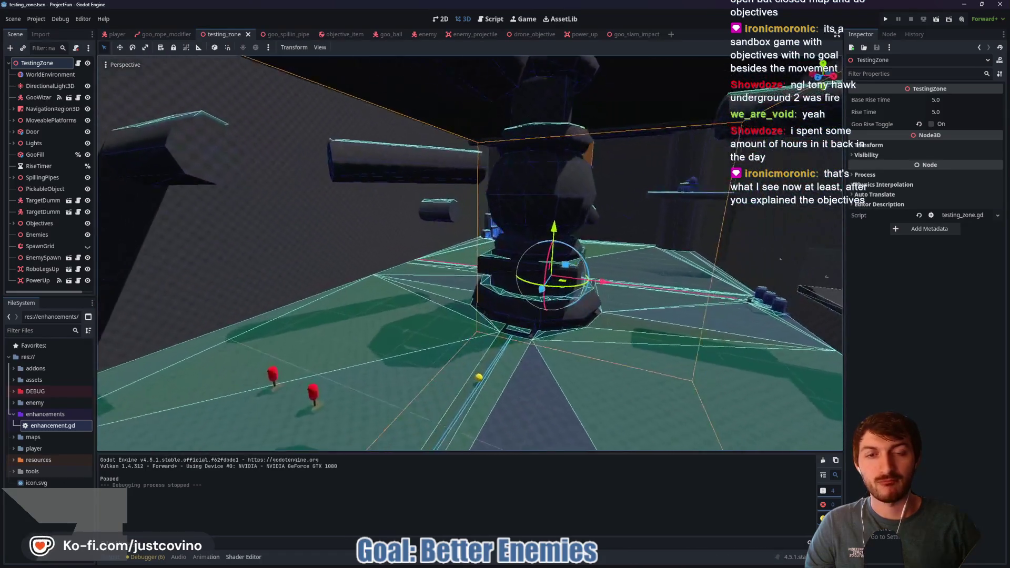
pyautogui.press('w')
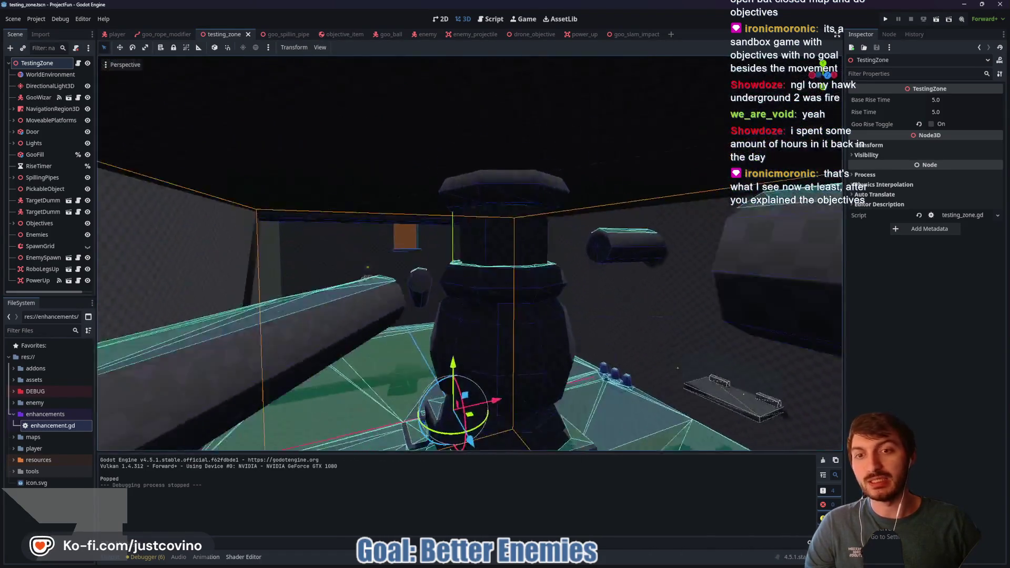
pyautogui.press('s')
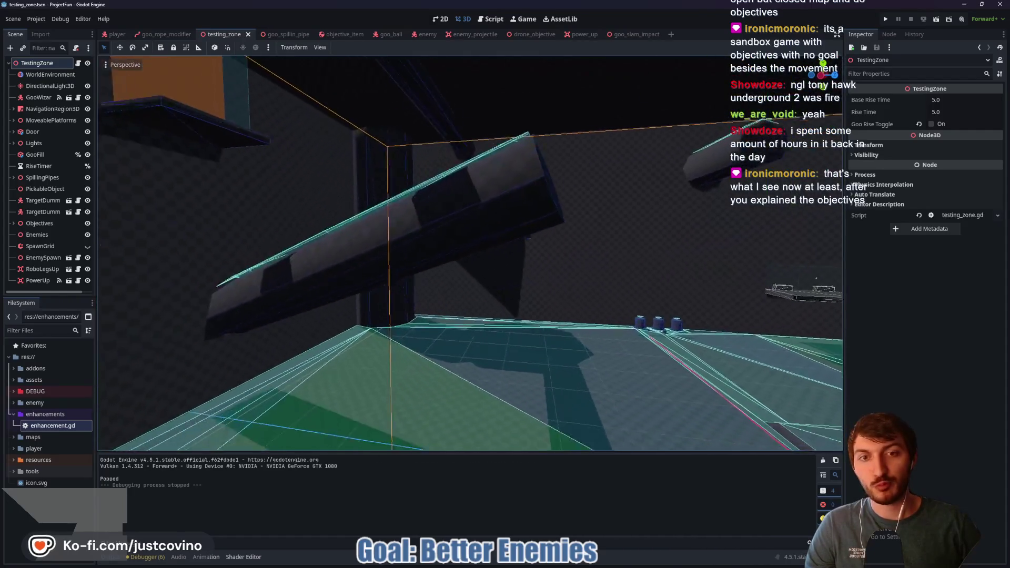
pyautogui.press('s')
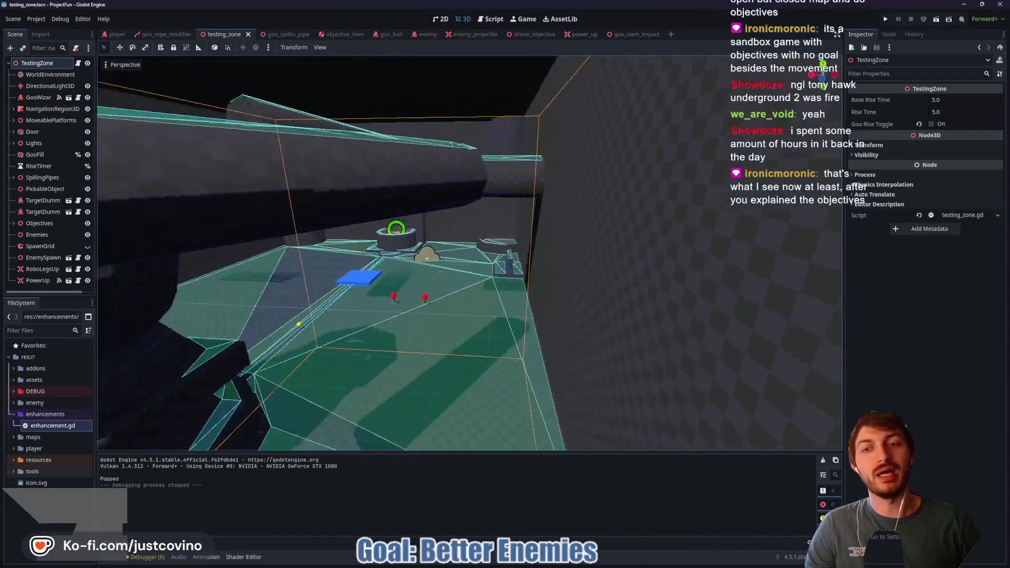
pyautogui.press('s')
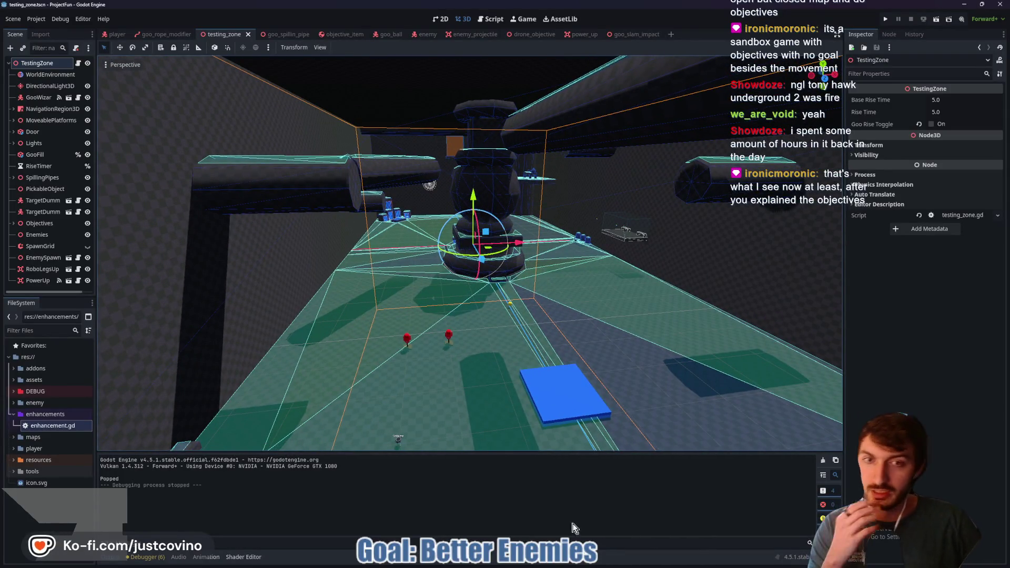
pyautogui.click(573, 564)
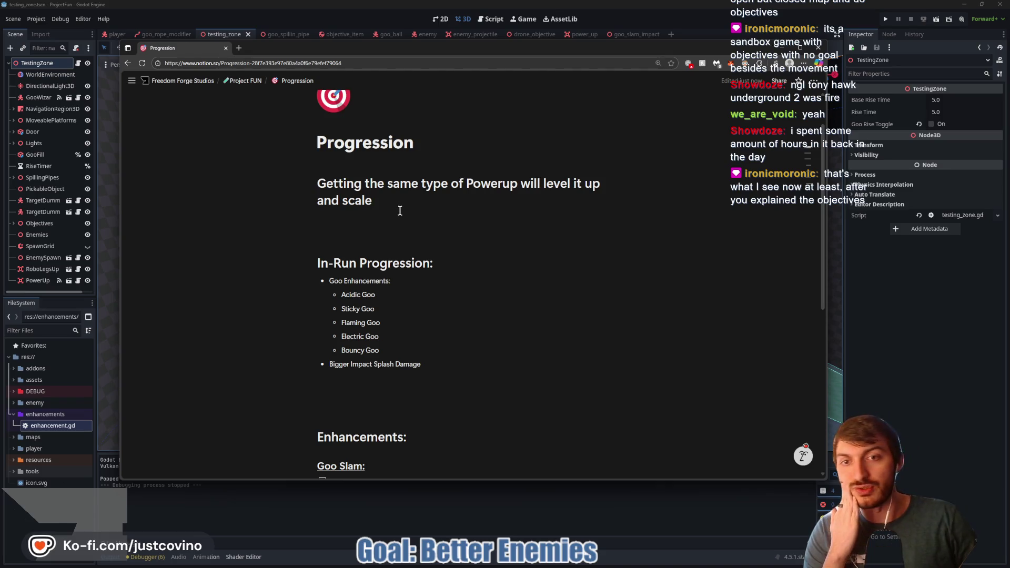
# Scroll to the Enhancements checklist, outline it and the Goo Type section, then clear the drawings
pyautogui.scroll(-3, 400, 210)
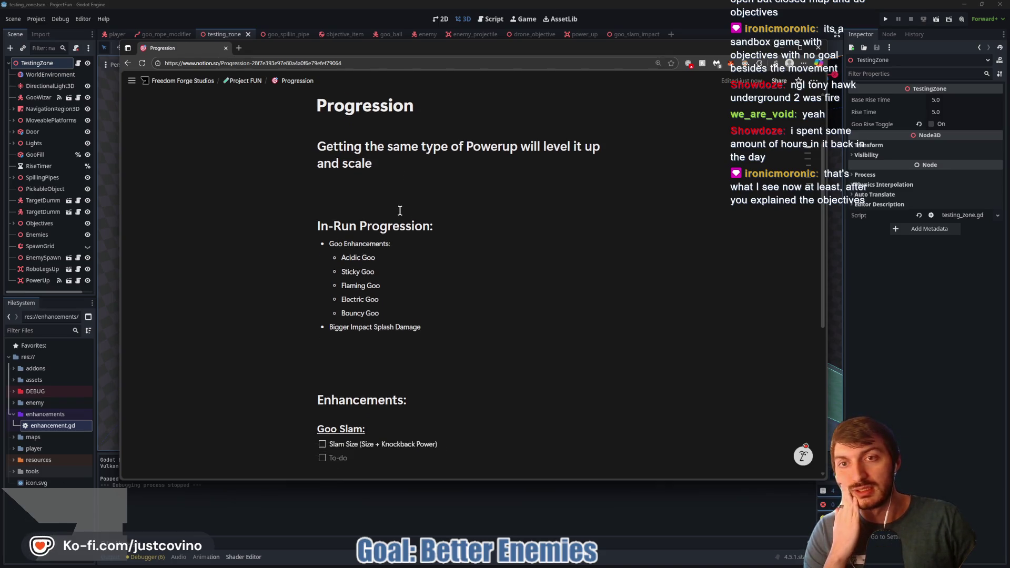
pyautogui.scroll(-3, 399, 211)
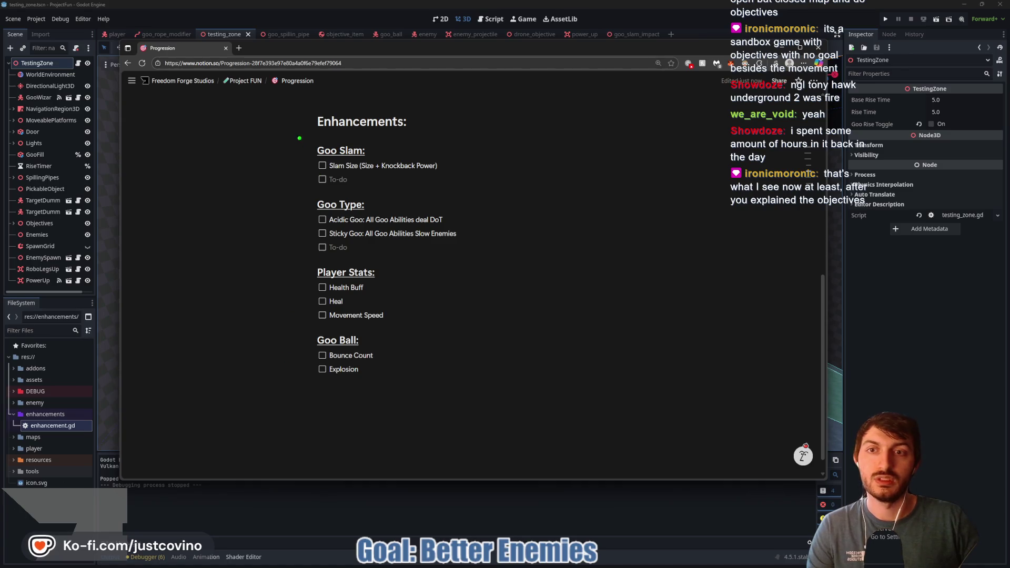
pyautogui.moveTo(353, 102)
pyautogui.mouseDown()
pyautogui.moveTo(293, 94)
pyautogui.moveTo(275, 418)
pyautogui.moveTo(499, 68)
pyautogui.moveTo(306, 83)
pyautogui.mouseUp()
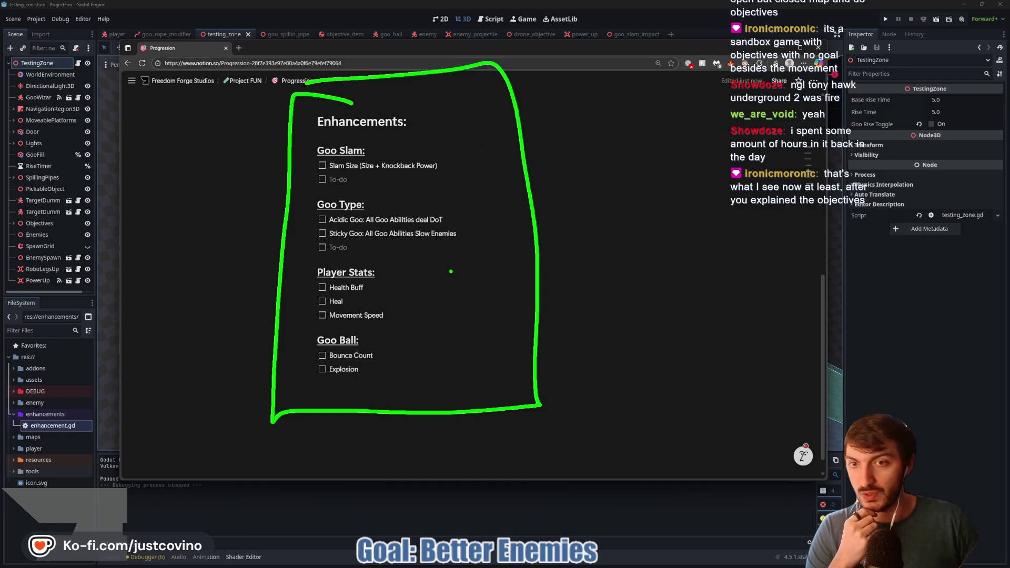
pyautogui.moveTo(334, 193)
pyautogui.mouseDown()
pyautogui.moveTo(248, 198)
pyautogui.moveTo(248, 265)
pyautogui.moveTo(385, 269)
pyautogui.moveTo(478, 231)
pyautogui.moveTo(308, 190)
pyautogui.mouseUp()
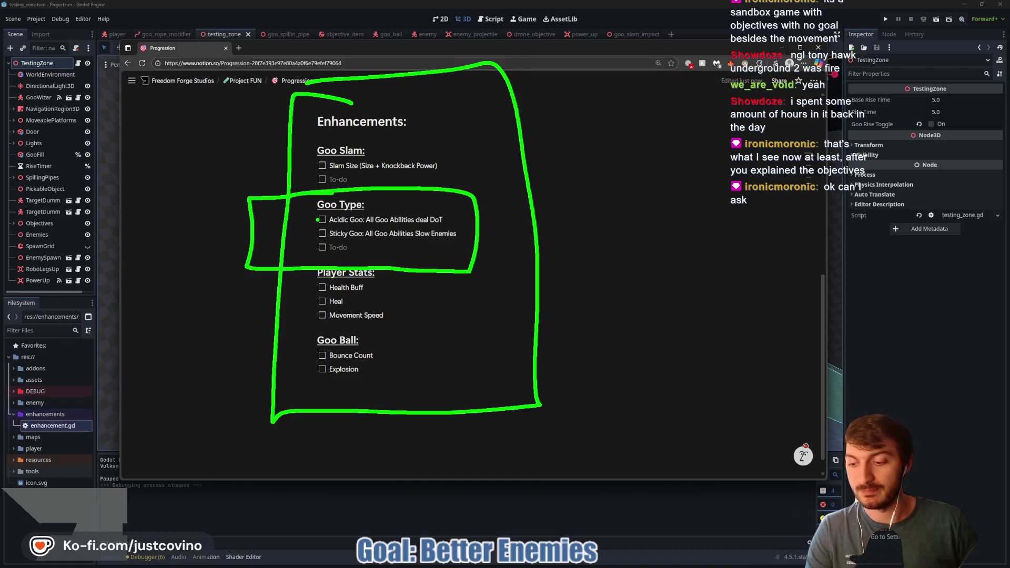
pyautogui.press('Escape')
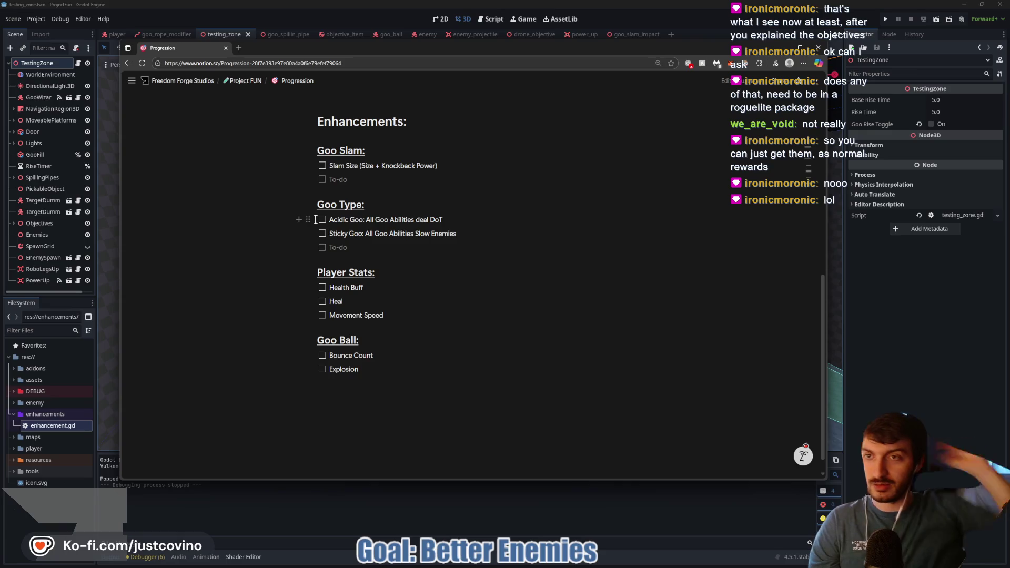
pyautogui.click(240, 48)
pyautogui.write('wha')
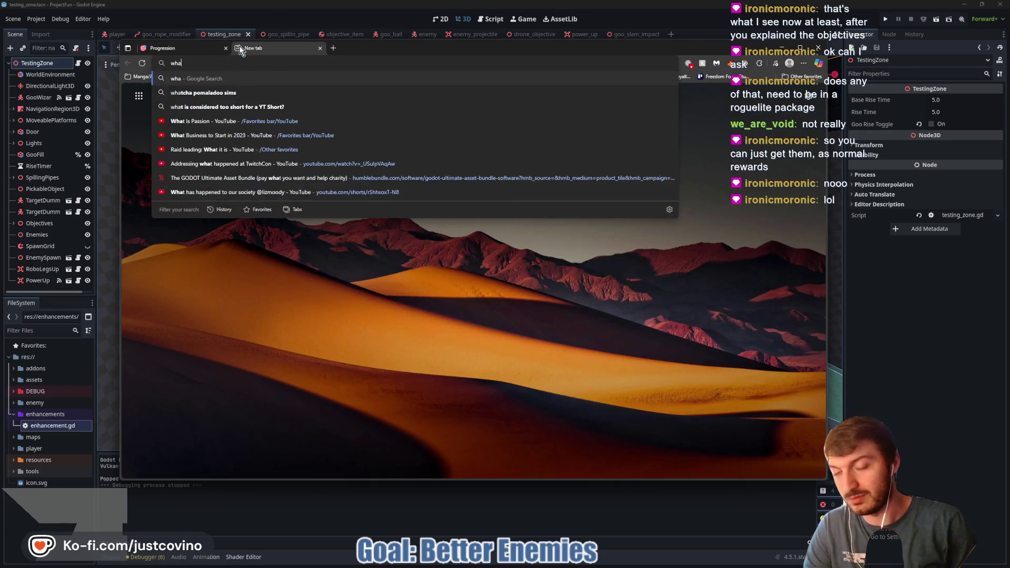
pyautogui.write('t is a roguelike game')
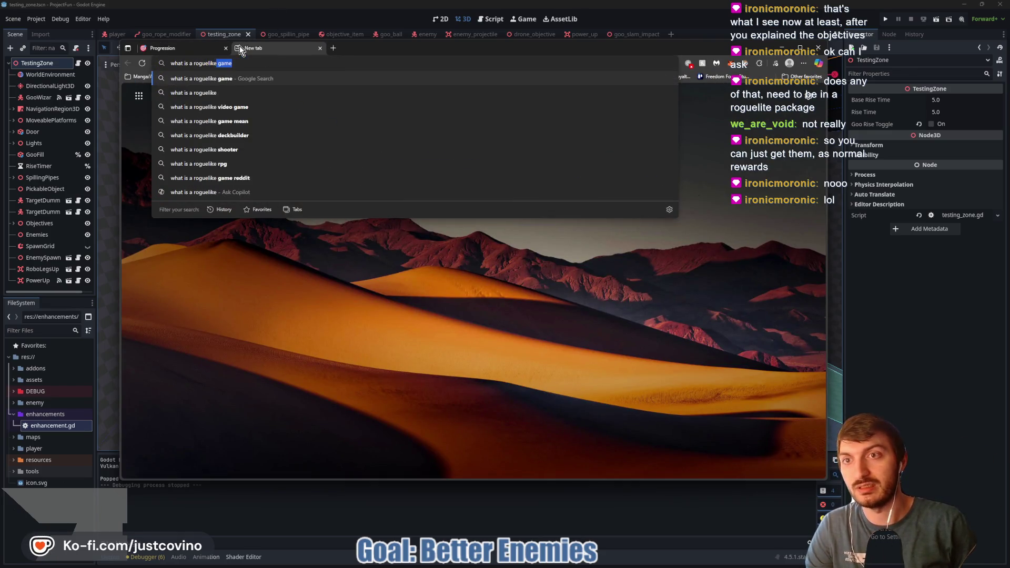
pyautogui.press('Return')
pyautogui.click(311, 250)
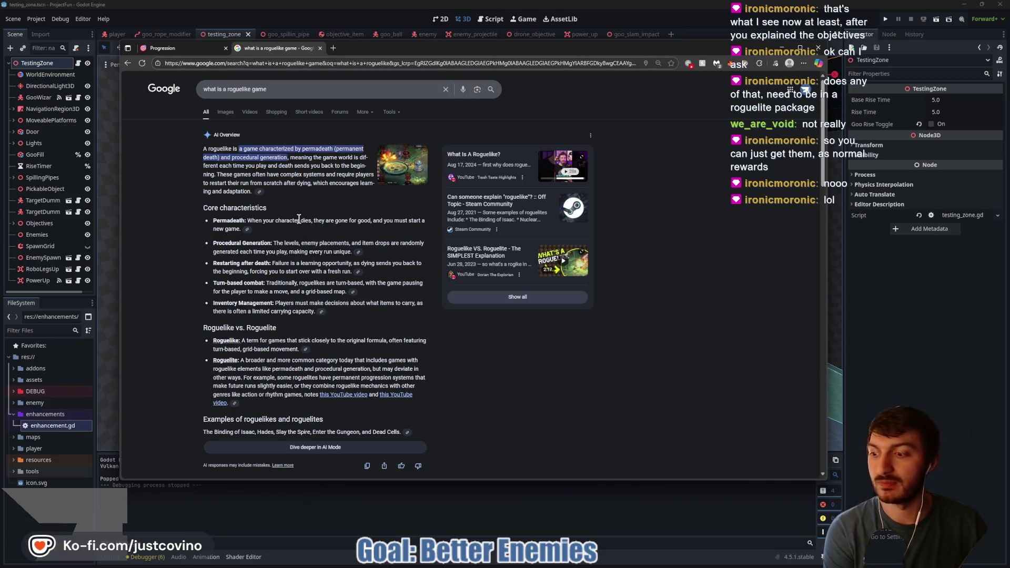
pyautogui.click(320, 48)
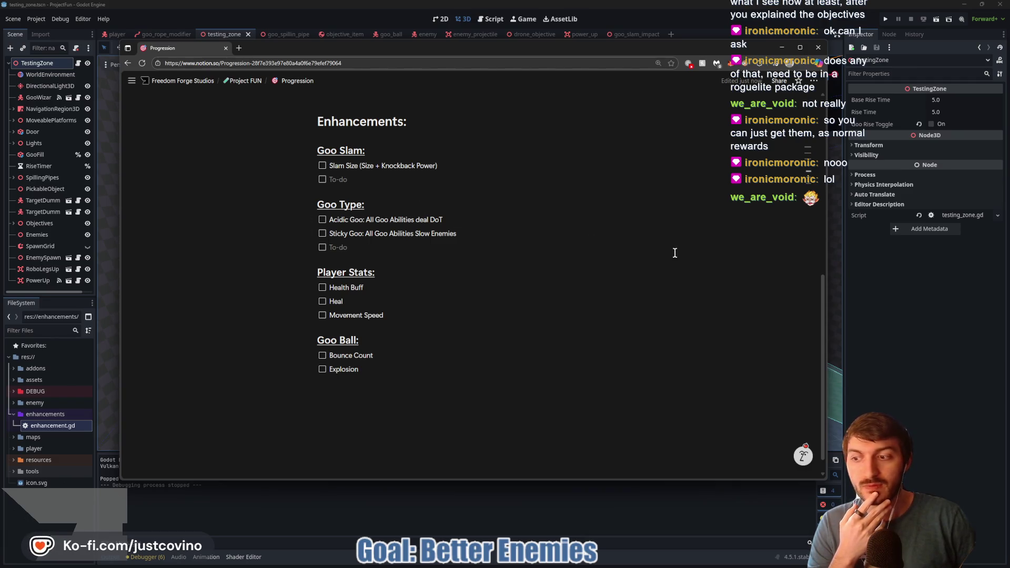
# Minimise the browser to return to Godot's testing_zone scene and orbit the camera closer
pyautogui.click(858, 294)
pyautogui.moveTo(521, 274); pyautogui.dragTo(650, 278)
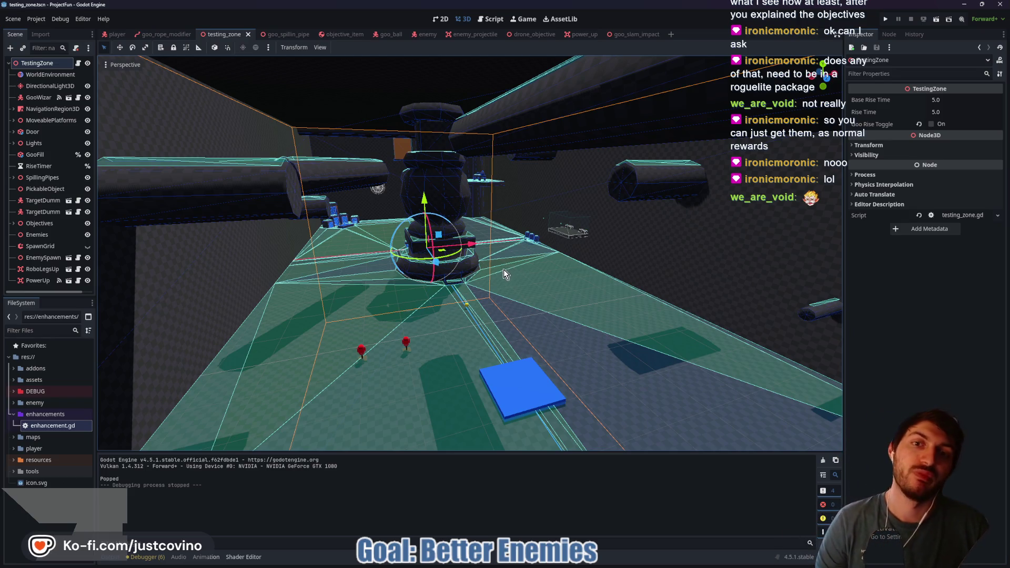
pyautogui.moveTo(526, 306)
pyautogui.mouseDown()
pyautogui.moveTo(569, 300)
pyautogui.moveTo(500, 299)
pyautogui.moveTo(505, 293)
pyautogui.mouseUp()
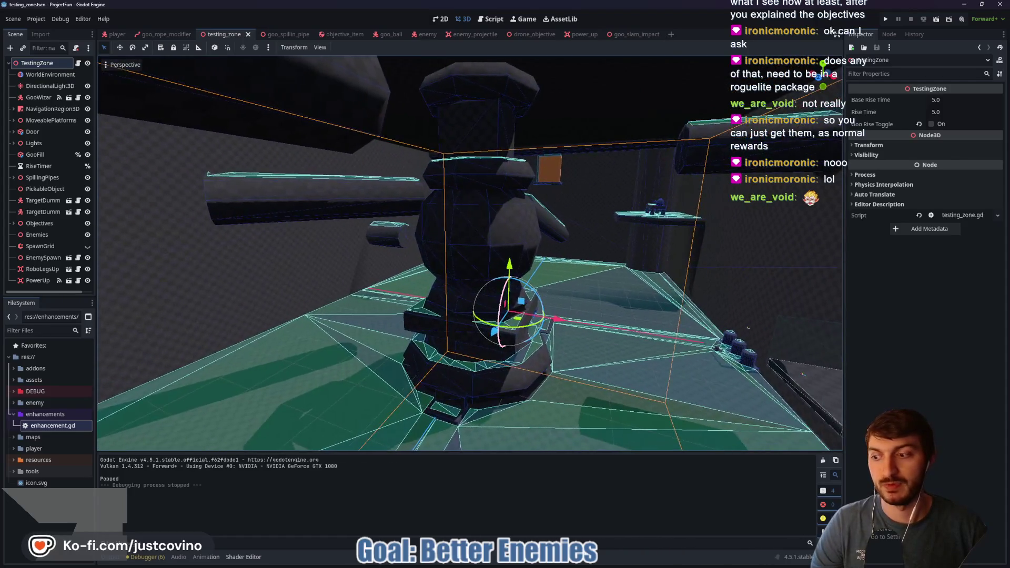
pyautogui.moveTo(494, 183)
pyautogui.mouseDown()
pyautogui.moveTo(458, 175)
pyautogui.moveTo(376, 292)
pyautogui.moveTo(604, 179)
pyautogui.moveTo(448, 183)
pyautogui.mouseUp()
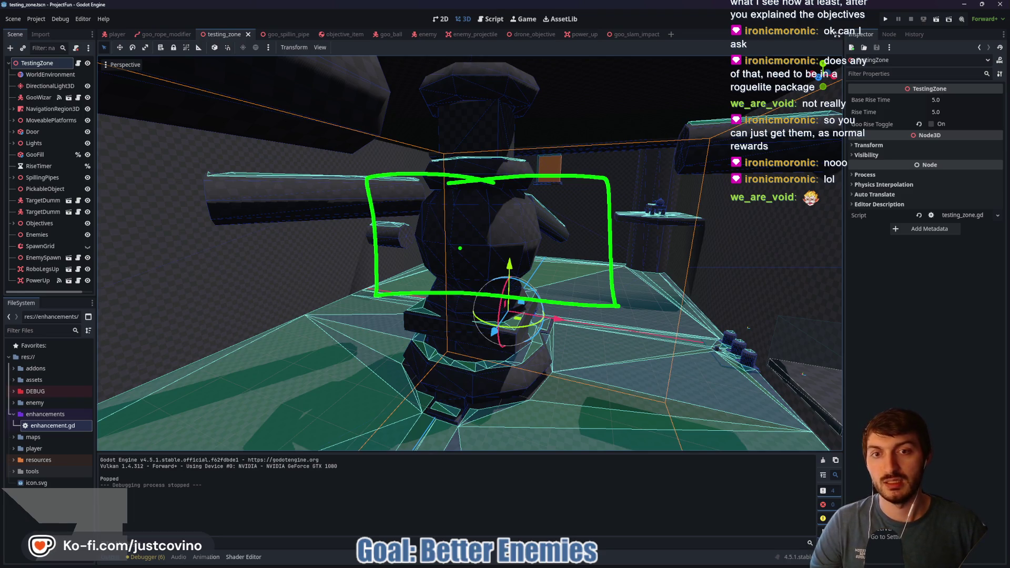
pyautogui.moveTo(664, 160); pyautogui.dragTo(557, 160)
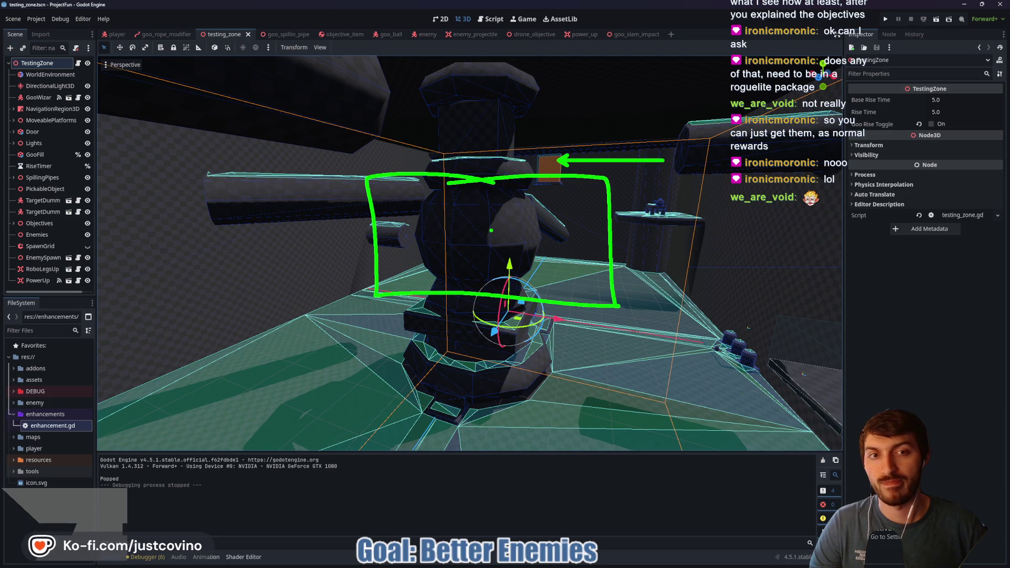
pyautogui.press('Escape')
pyautogui.moveTo(491, 231)
pyautogui.mouseDown()
pyautogui.moveTo(650, 250)
pyautogui.moveTo(491, 230)
pyautogui.mouseUp()
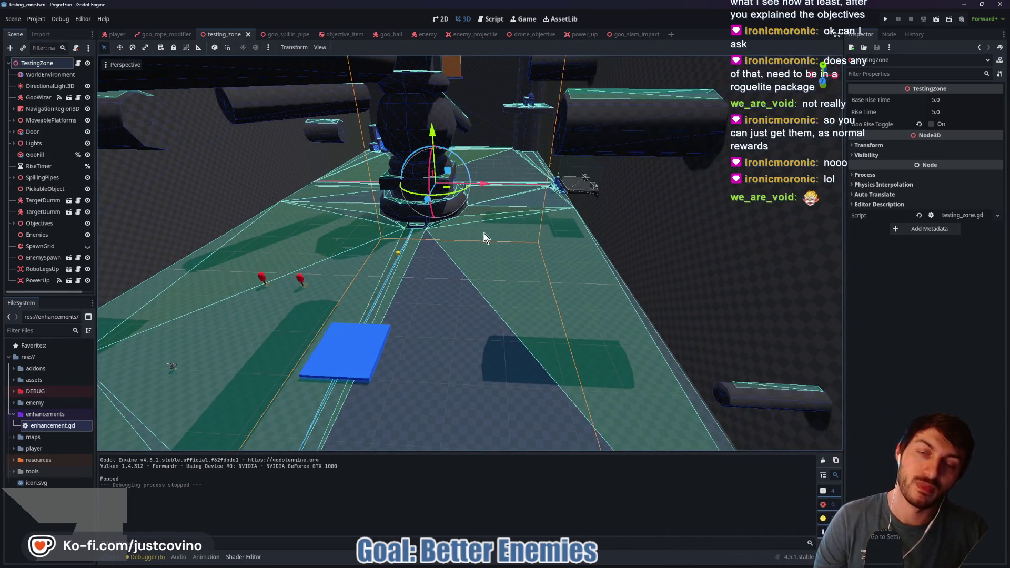
pyautogui.moveTo(485, 251)
pyautogui.mouseDown()
pyautogui.moveTo(584, 240)
pyautogui.moveTo(562, 250)
pyautogui.mouseUp()
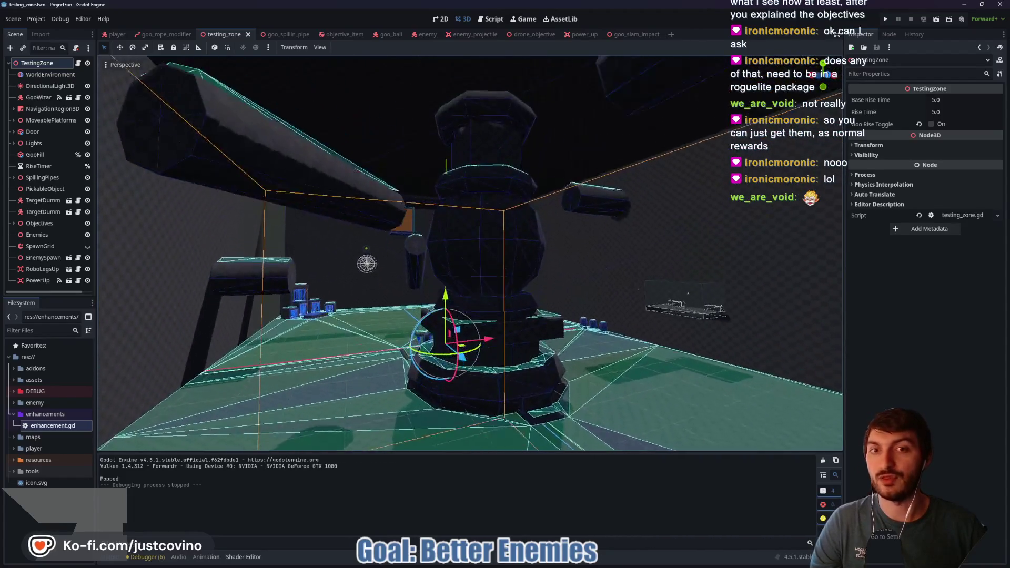
pyautogui.moveTo(504, 210)
pyautogui.mouseDown()
pyautogui.moveTo(402, 208)
pyautogui.moveTo(562, 305)
pyautogui.moveTo(476, 201)
pyautogui.mouseUp()
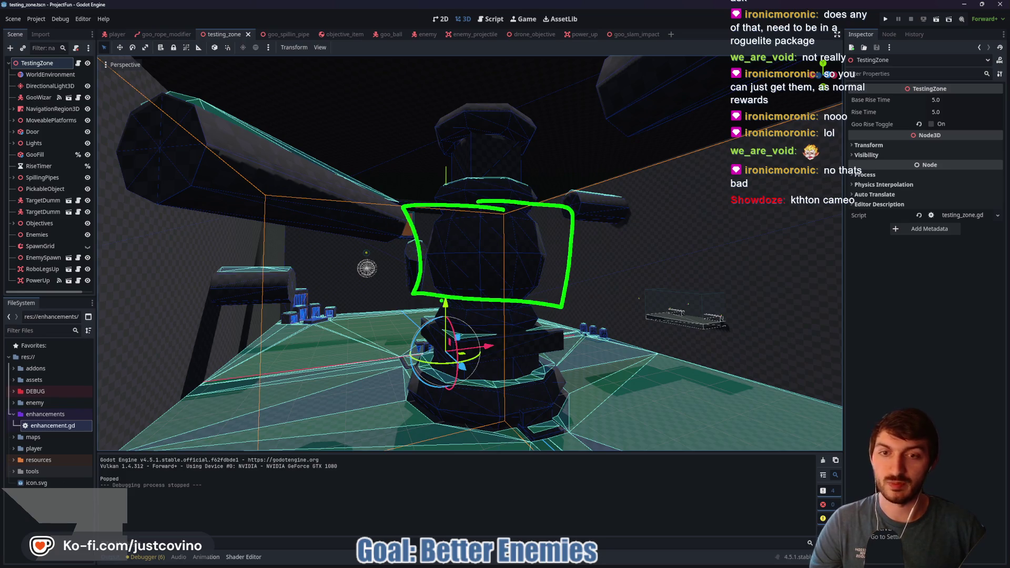
pyautogui.press('Escape')
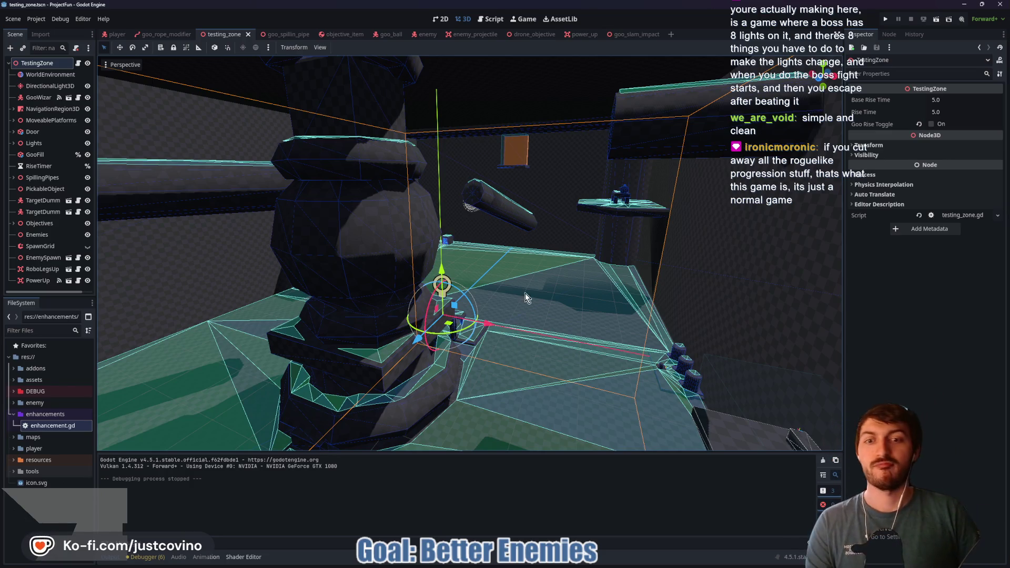
pyautogui.moveTo(551, 266)
pyautogui.mouseDown()
pyautogui.moveTo(499, 268)
pyautogui.moveTo(557, 288)
pyautogui.mouseUp()
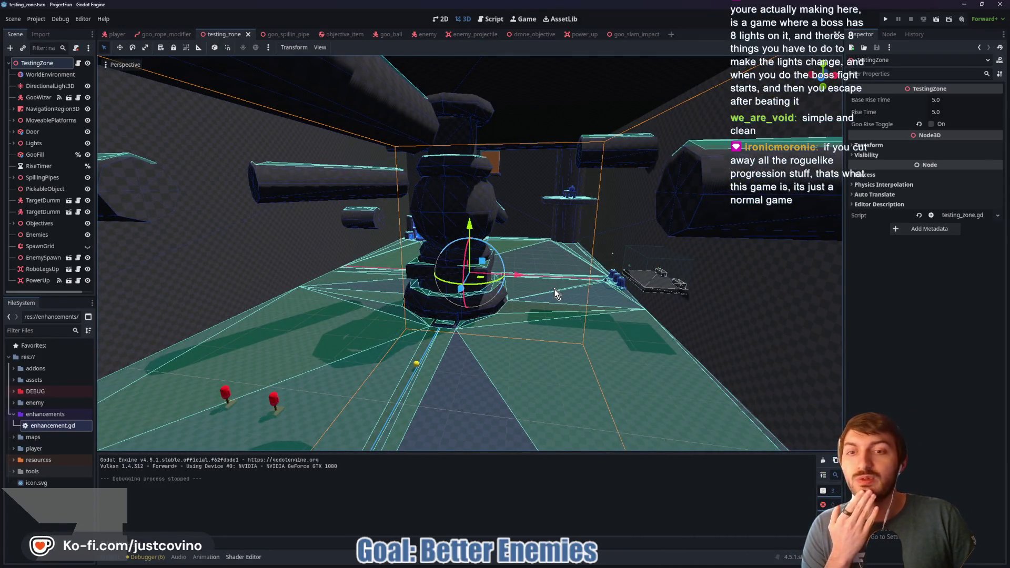
# Return to Notion and open the parent Project FUN page from the Progression page
pyautogui.click(554, 564)
pyautogui.scroll(3, 347, 200)
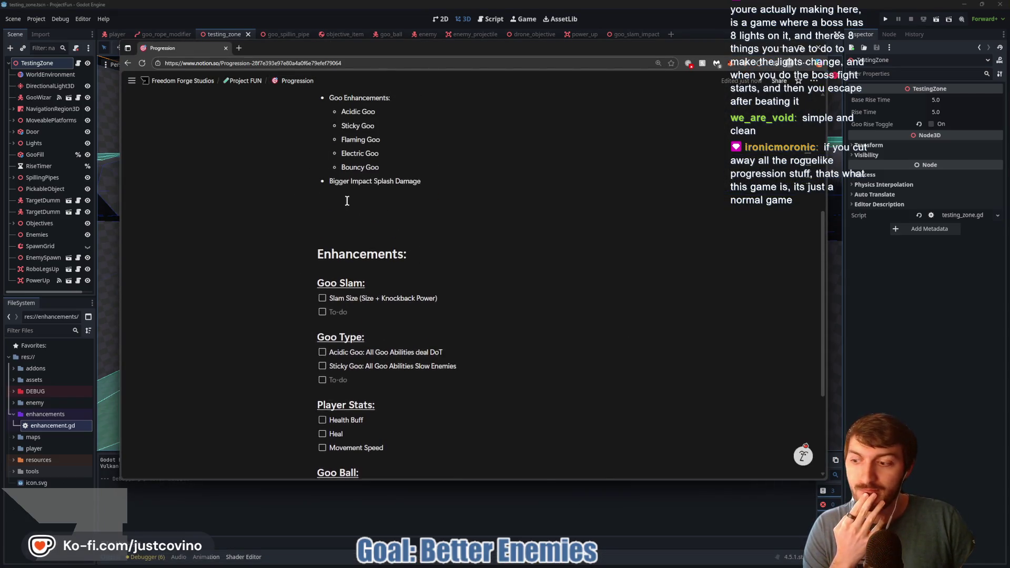
pyautogui.scroll(3, 348, 200)
pyautogui.click(244, 80)
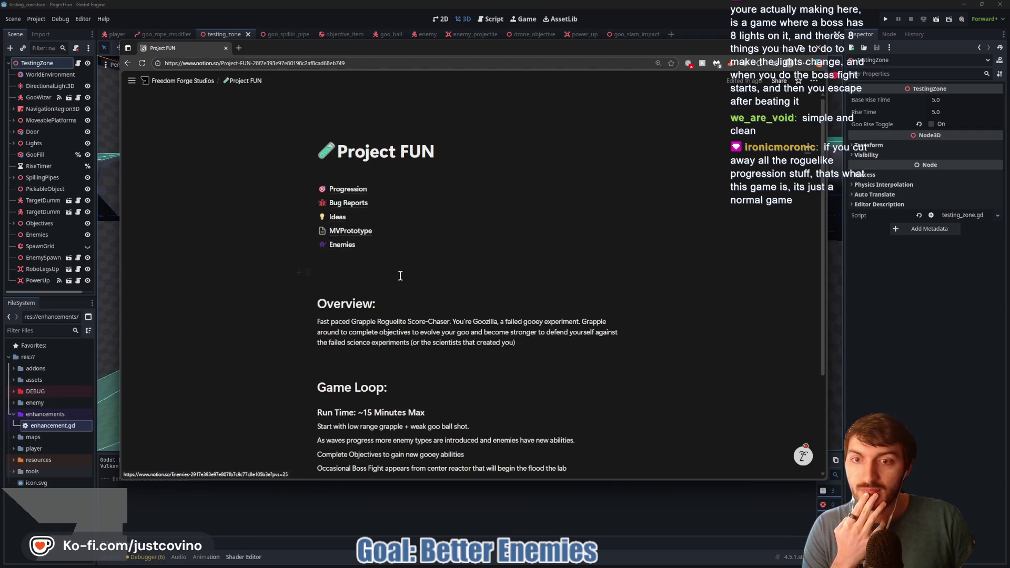
pyautogui.scroll(-2, 400, 277)
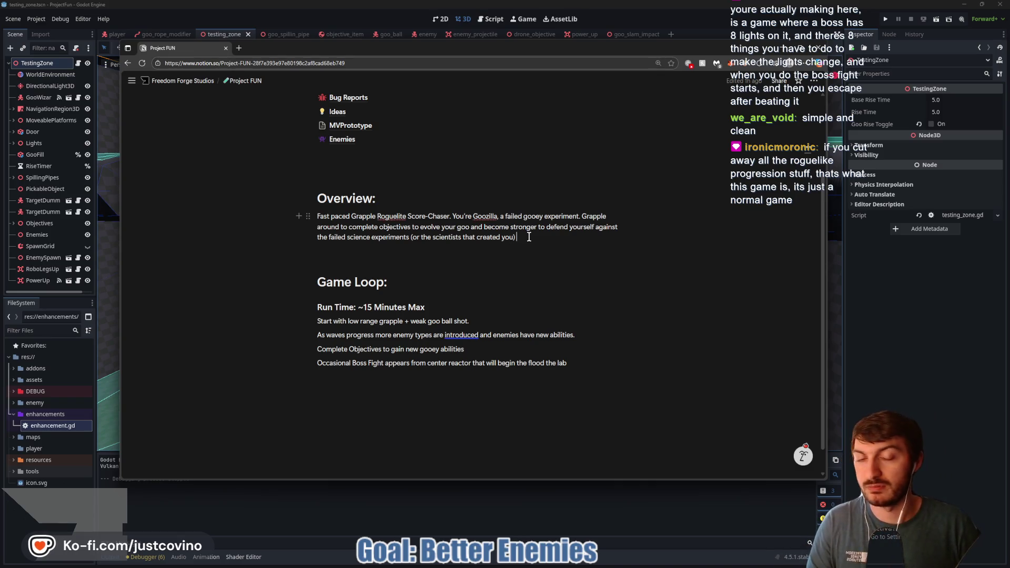
# Below Overview, write 'Your goal is to escape the lab…causing havoc and unleashing the "Boss"…defeating it'
pyautogui.press('Return')
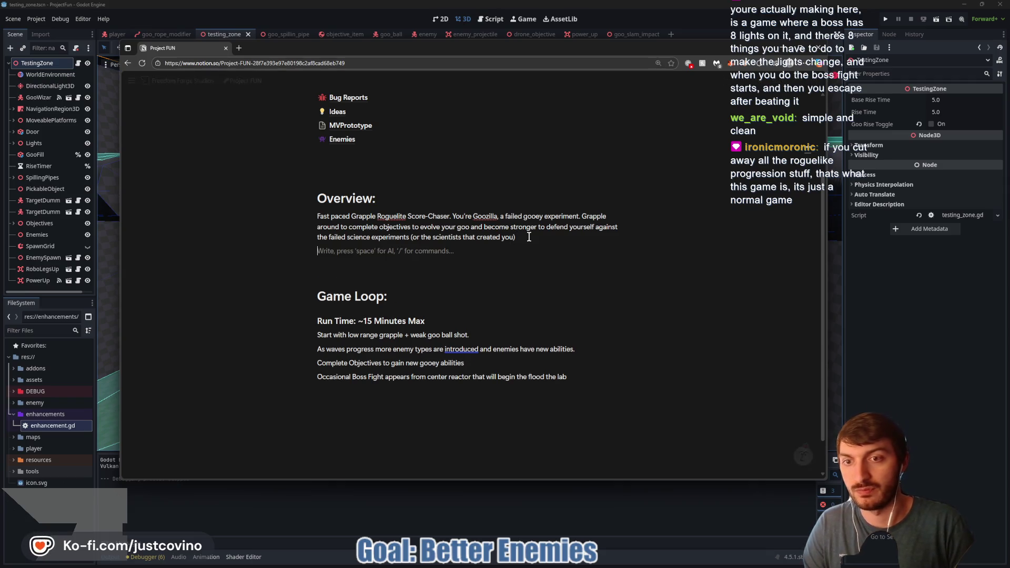
pyautogui.write('Your gola')
pyautogui.press('BackSpace')
pyautogui.press('BackSpace')
pyautogui.write('al')
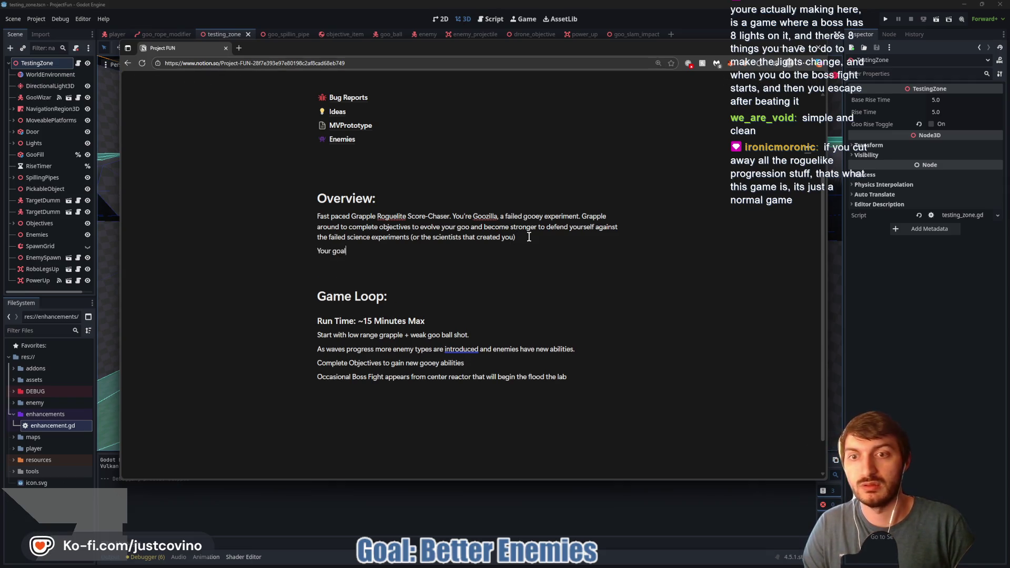
pyautogui.write(' is to escape the ')
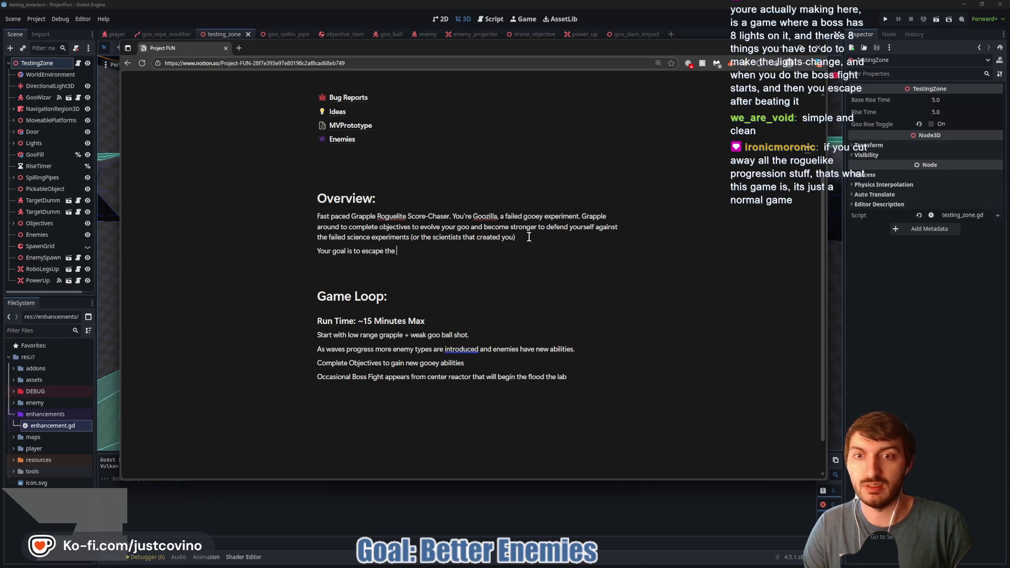
pyautogui.write('lab but not before causing')
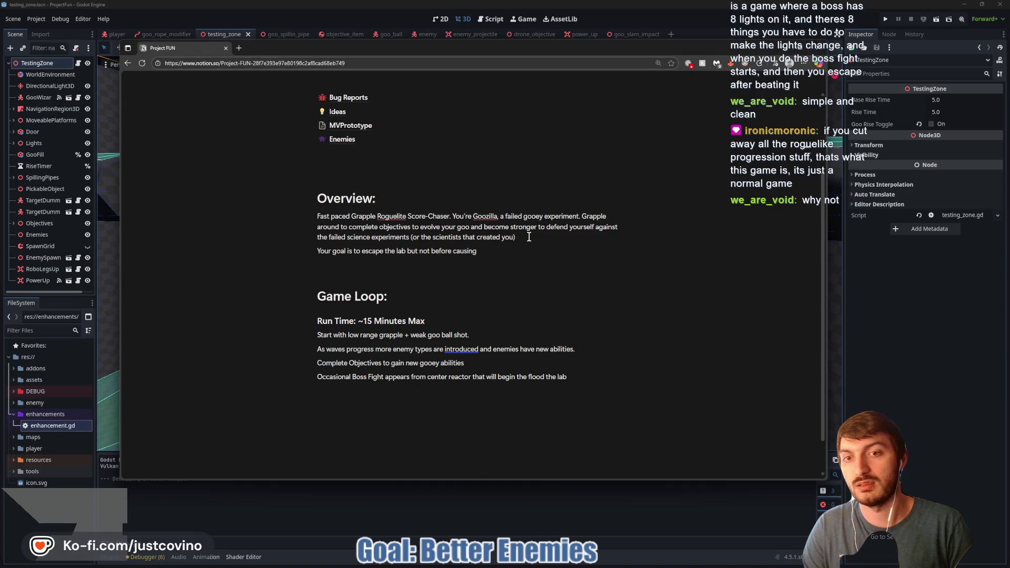
pyautogui.write(' havoc')
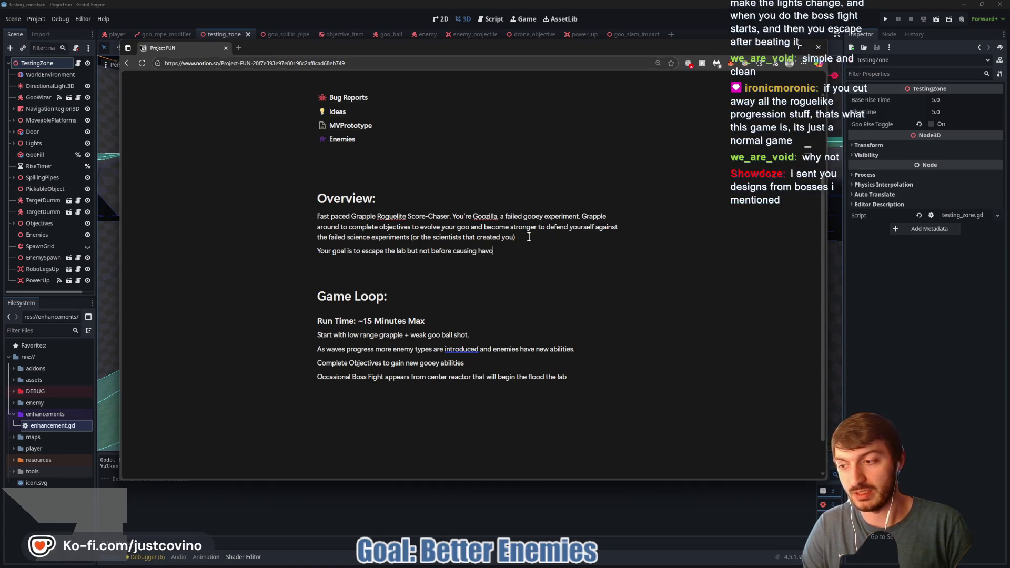
pyautogui.write(' and')
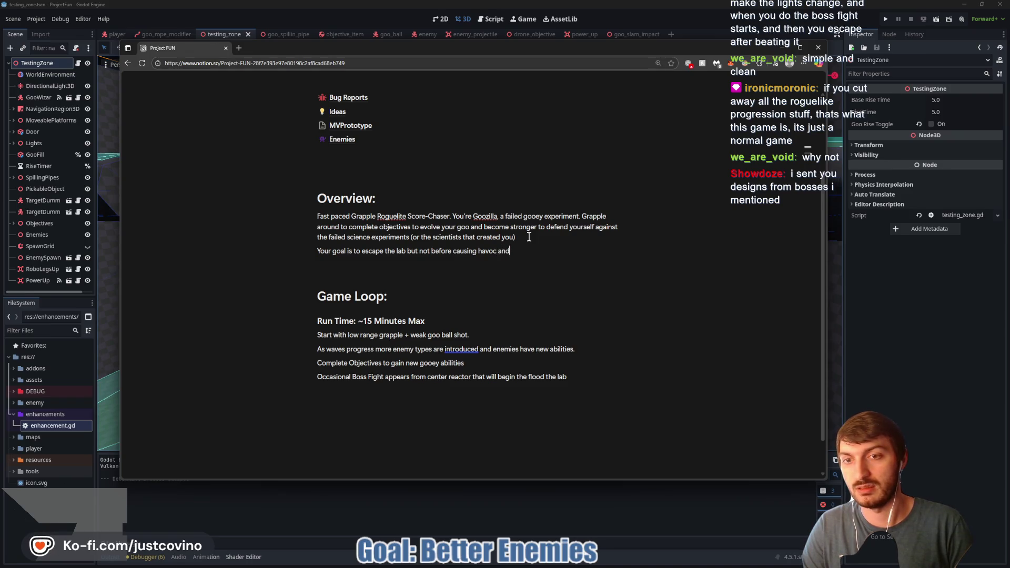
pyautogui.write(' unleashing the MegaBoss')
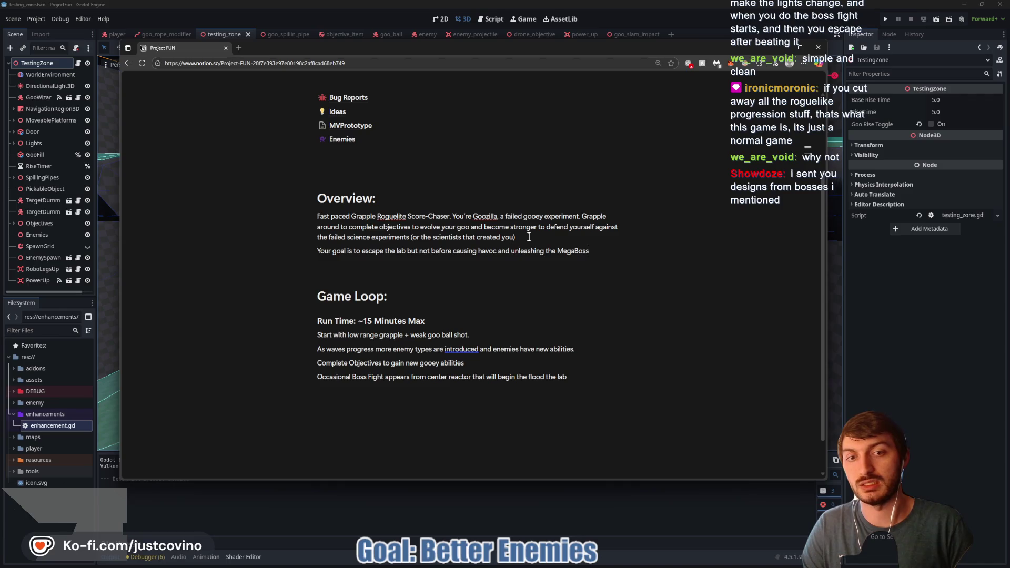
pyautogui.write('"')
pyautogui.click(558, 251)
pyautogui.write('"')
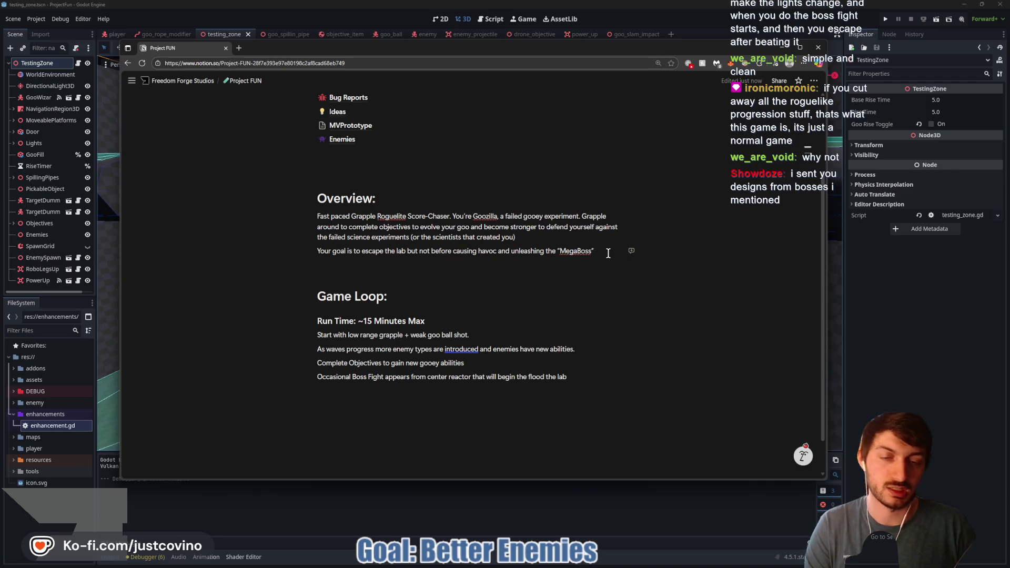
pyautogui.press('BackSpace')
pyautogui.press('BackSpace')
pyautogui.press('BackSpace')
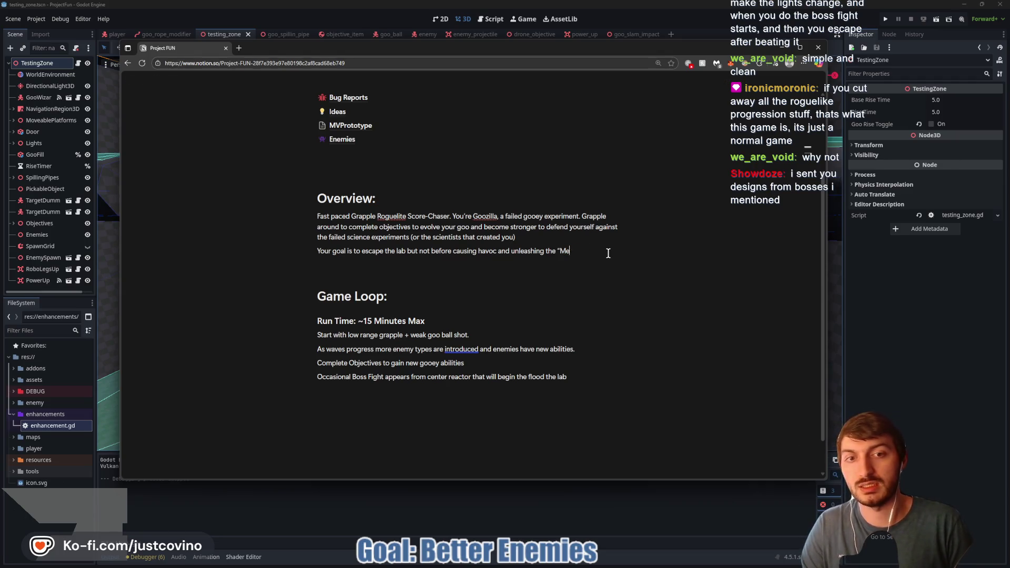
pyautogui.write('Boss"')
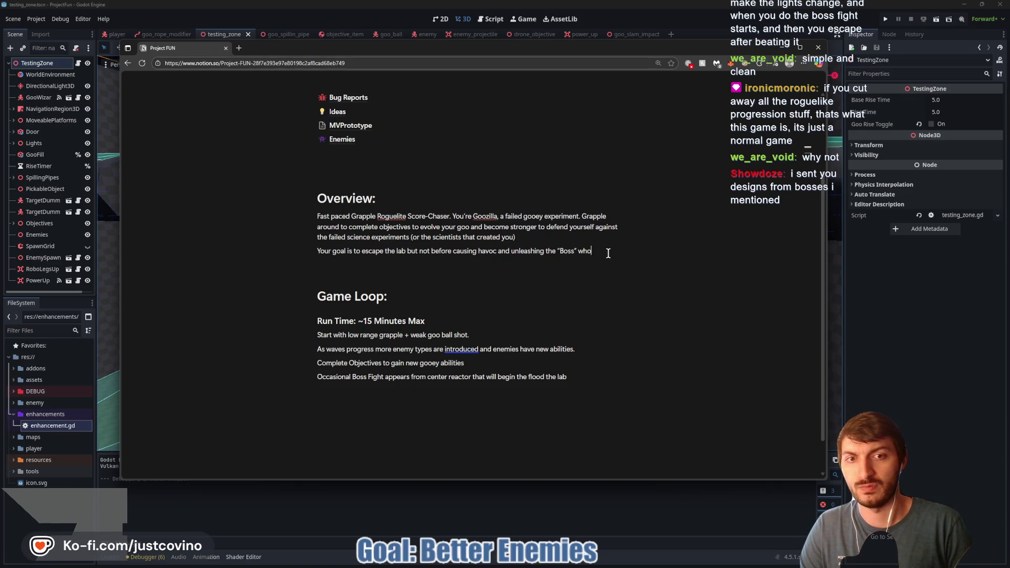
pyautogui.write('rns on you')
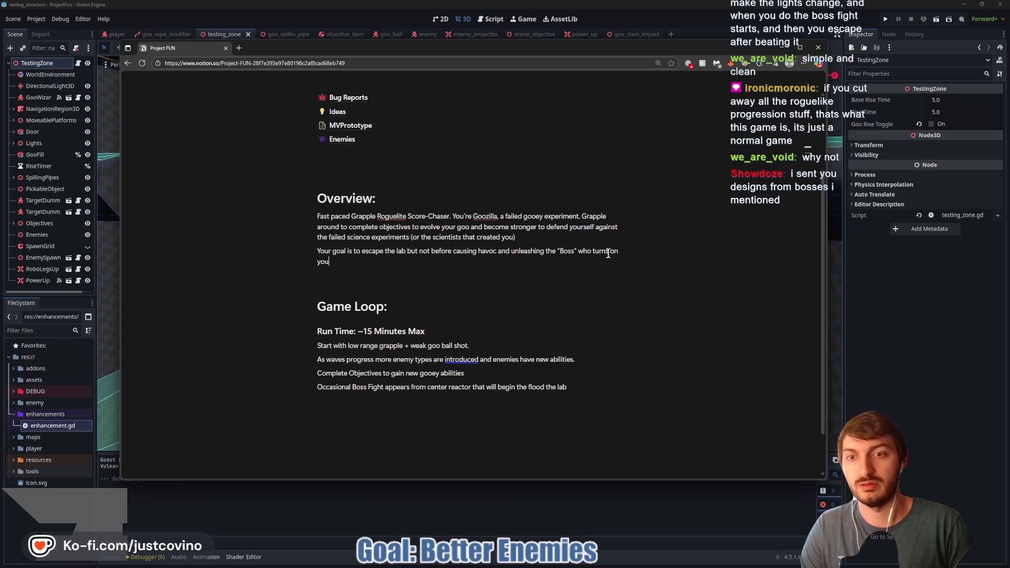
pyautogui.press('BackSpace')
pyautogui.press('BackSpace')
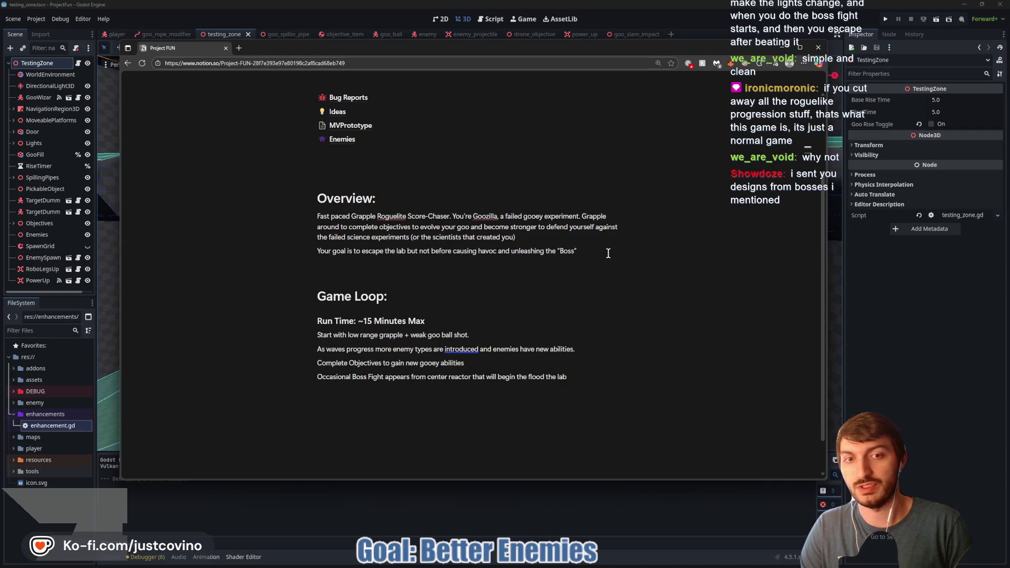
pyautogui.write(' and defeating')
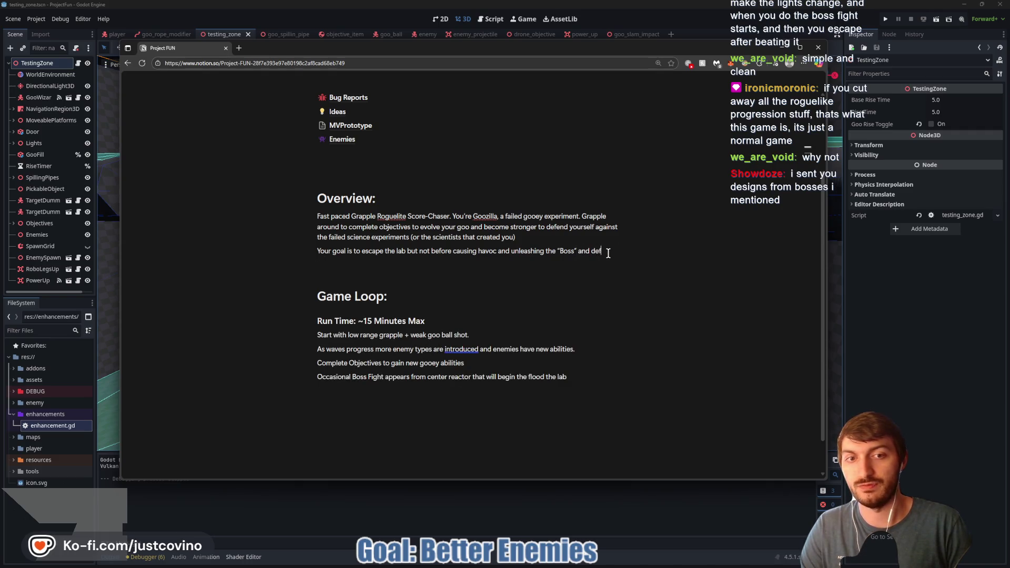
pyautogui.write(' it.')
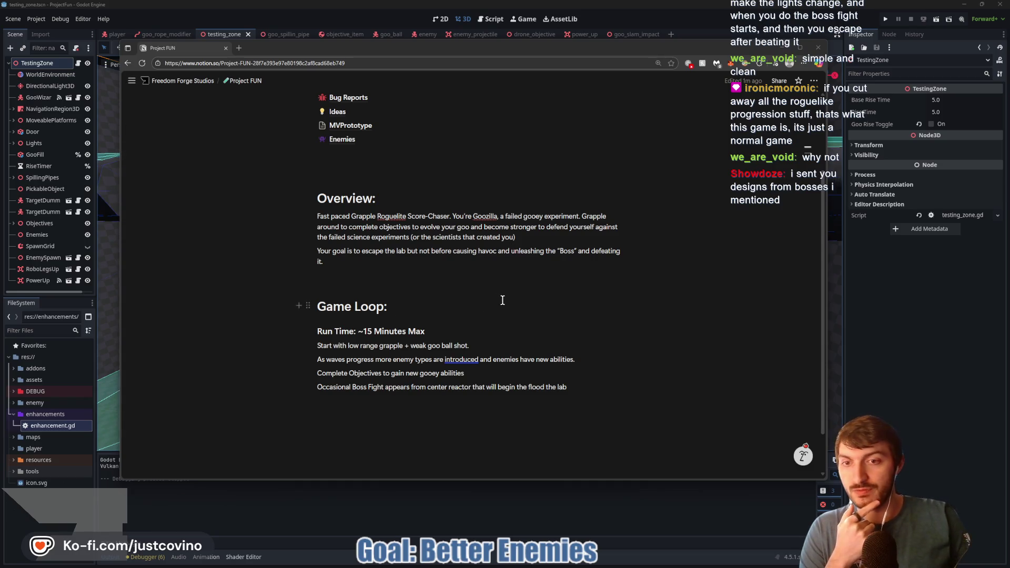
pyautogui.click(417, 271)
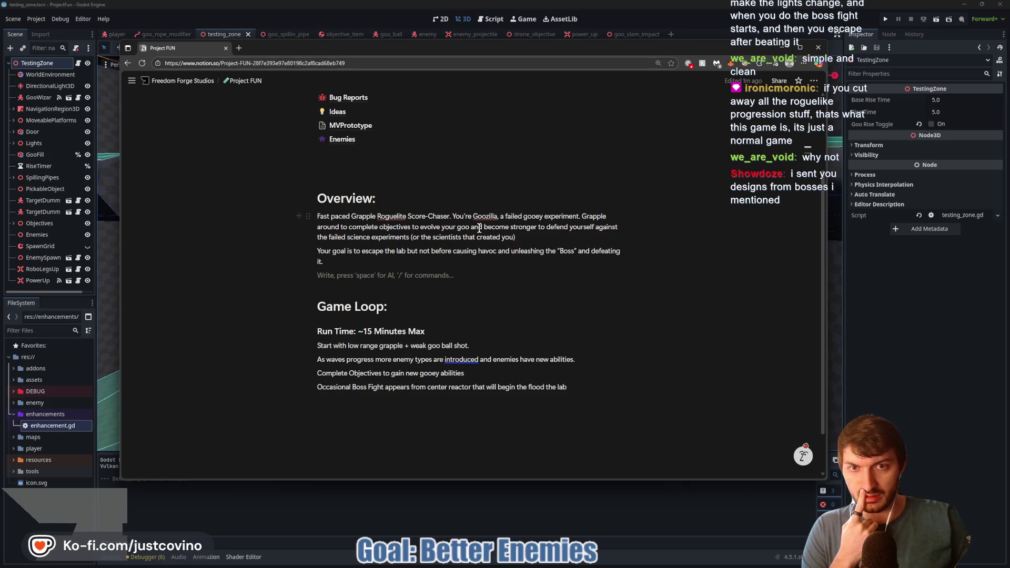
# Bold the 'Your goal is…' paragraph, then add an empty line after the first Overview paragraph
pyautogui.moveTo(450, 216); pyautogui.dragTo(317, 216)
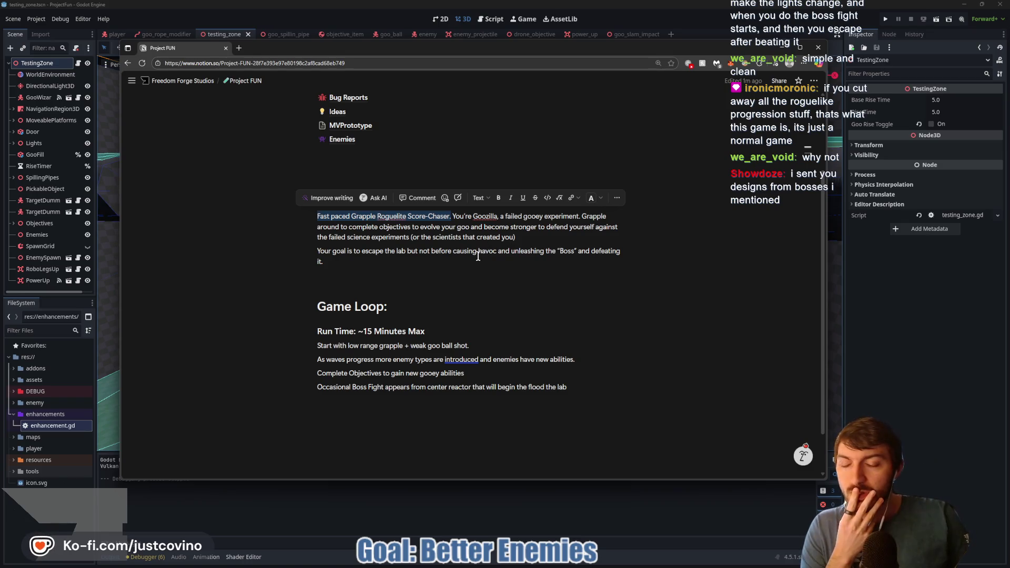
pyautogui.click(361, 263)
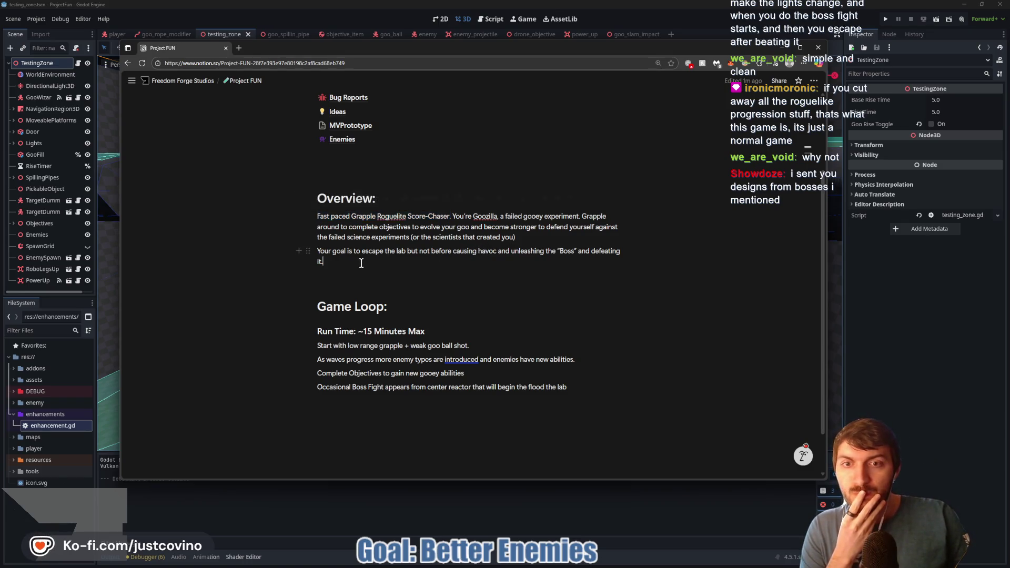
pyautogui.moveTo(318, 250); pyautogui.dragTo(362, 265)
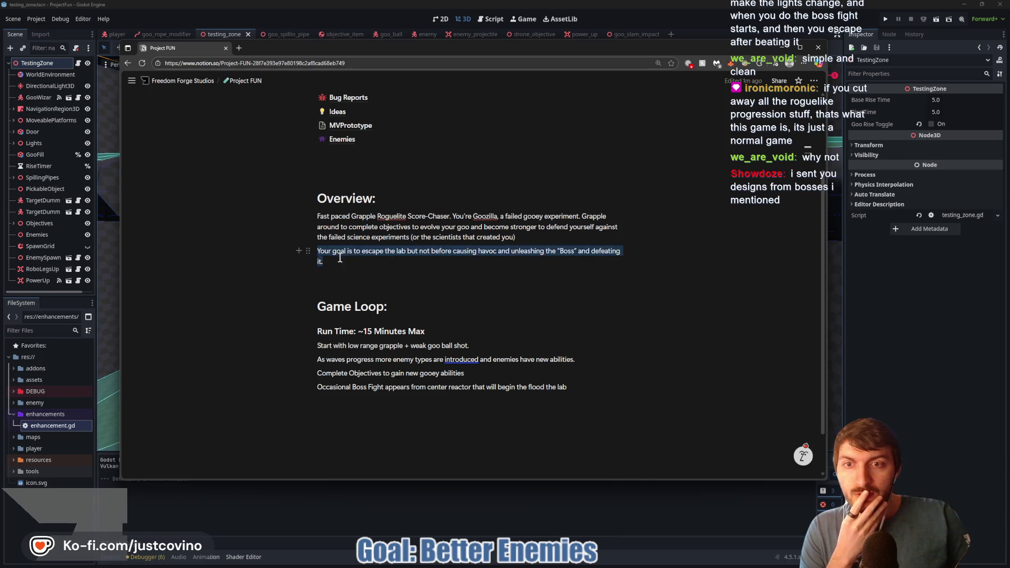
pyautogui.hotkey('ctrl', 'b')
pyautogui.click(375, 265)
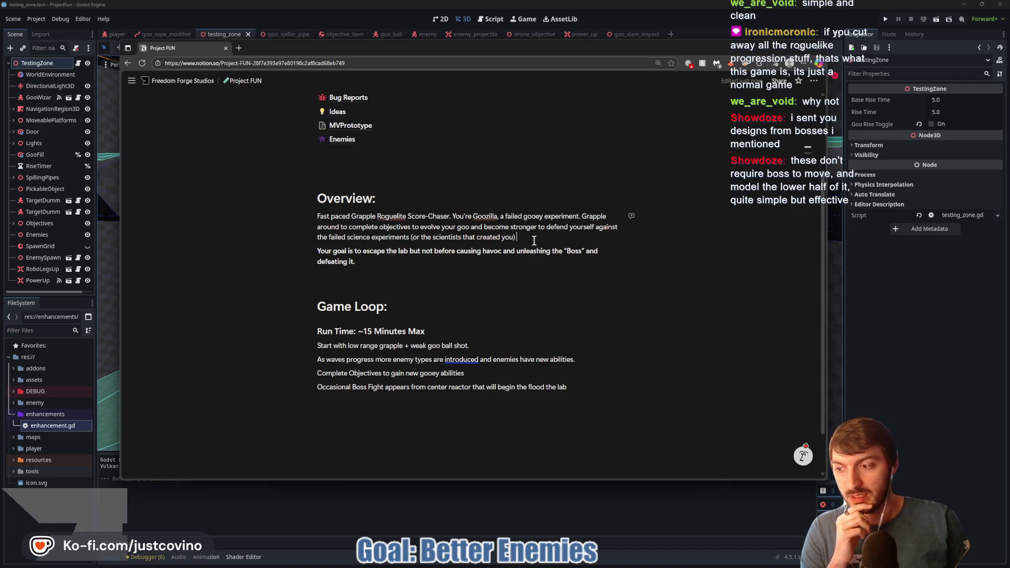
pyautogui.press('Return')
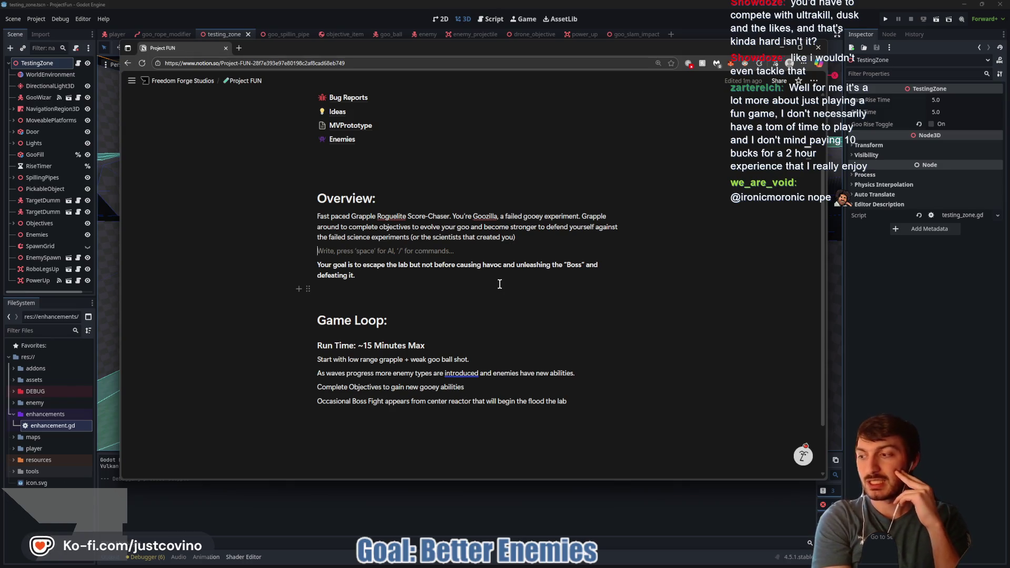
# Bring the Godot editor back in front of the Notion Project FUN page
pyautogui.click(921, 368)
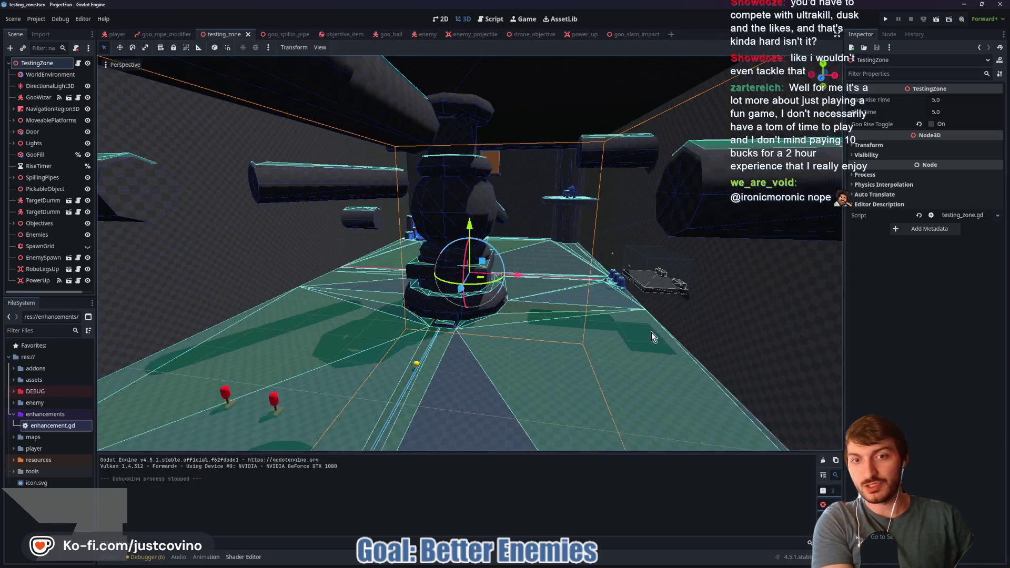
# Orbit and zoom around the central pillar, then run the testing zone scene with F6
pyautogui.moveTo(573, 236)
pyautogui.mouseDown()
pyautogui.moveTo(399, 301)
pyautogui.moveTo(519, 293)
pyautogui.moveTo(416, 206)
pyautogui.mouseUp()
pyautogui.scroll(3, 514, 301)
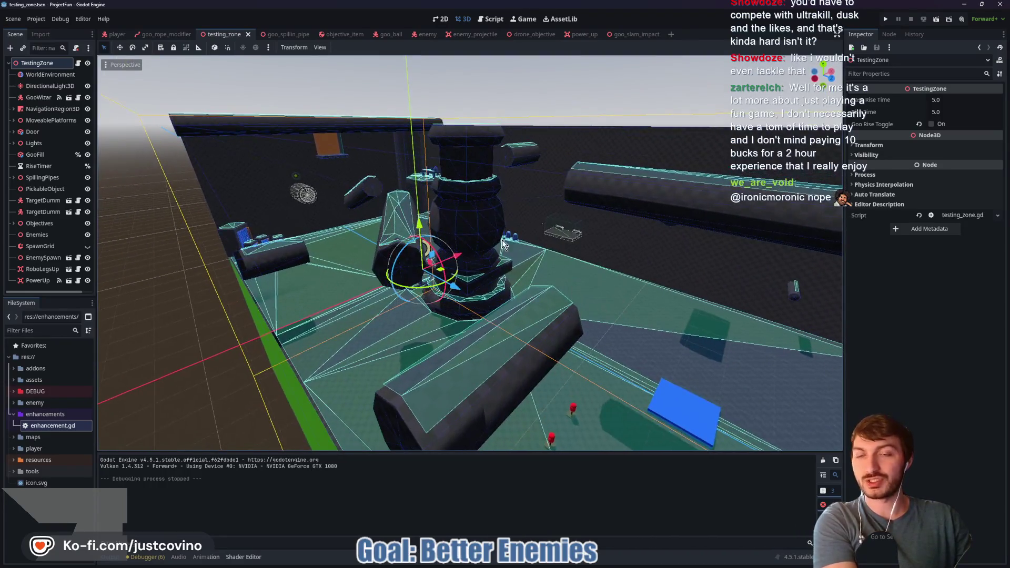
pyautogui.moveTo(611, 280); pyautogui.dragTo(506, 279)
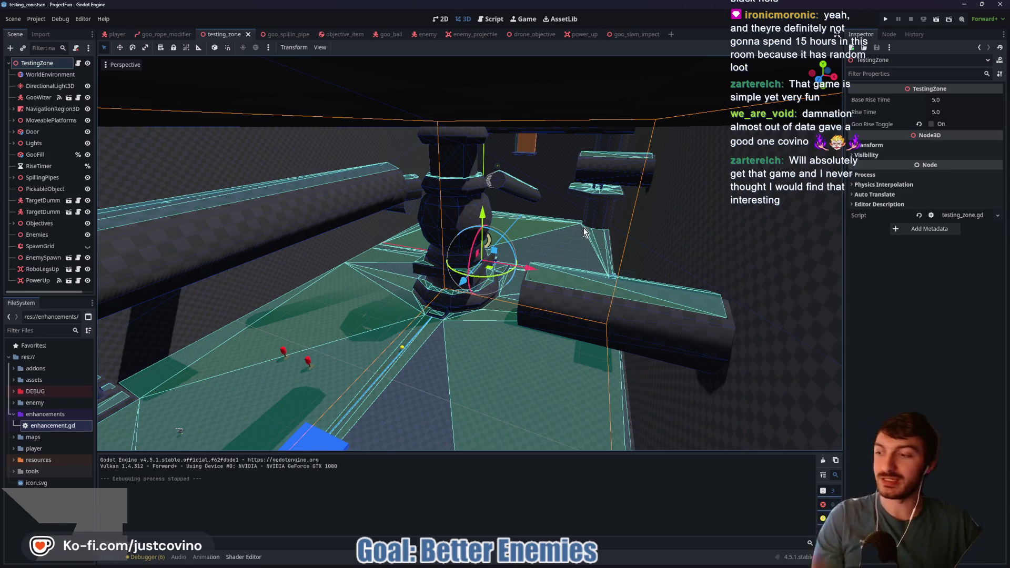
pyautogui.moveTo(657, 185); pyautogui.dragTo(610, 220)
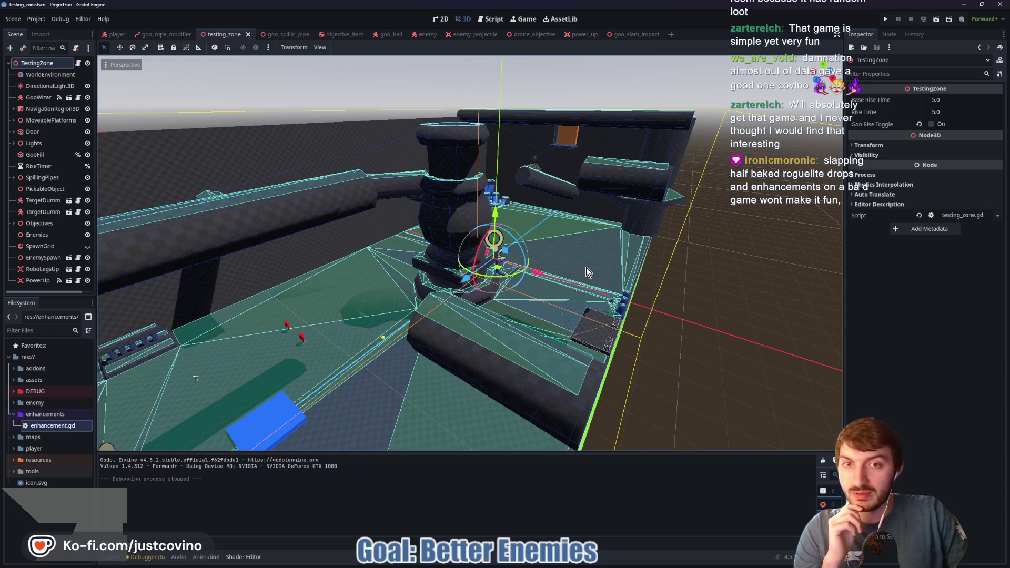
pyautogui.moveTo(539, 274)
pyautogui.mouseDown()
pyautogui.moveTo(579, 267)
pyautogui.moveTo(530, 260)
pyautogui.moveTo(690, 270)
pyautogui.moveTo(554, 260)
pyautogui.moveTo(504, 342)
pyautogui.mouseUp()
pyautogui.scroll(-3, 554, 261)
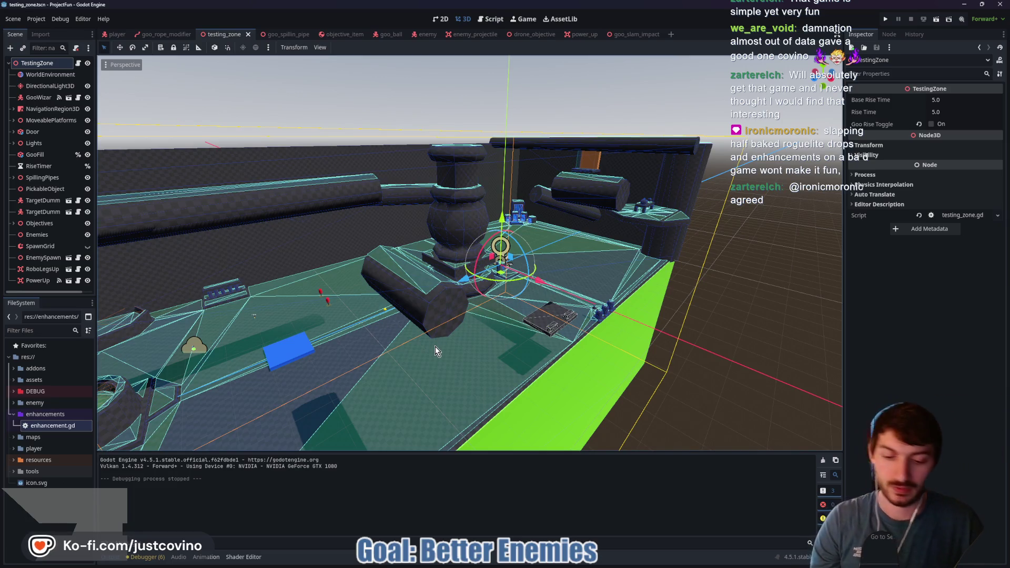
pyautogui.press('F6')
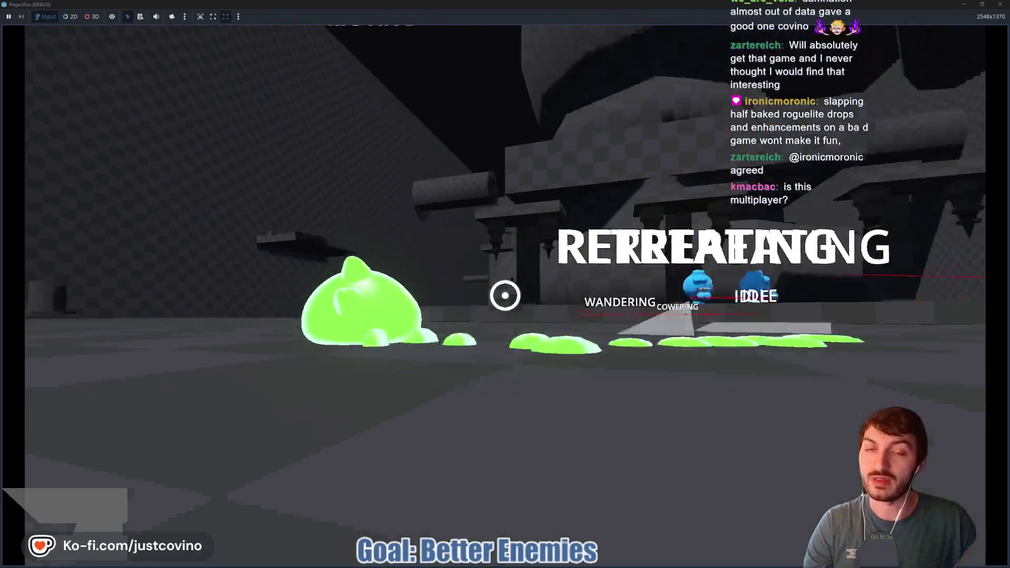
# Swing on a chain of grapple lines past the Equip me! robot, then slam down
pyautogui.click(505, 295)
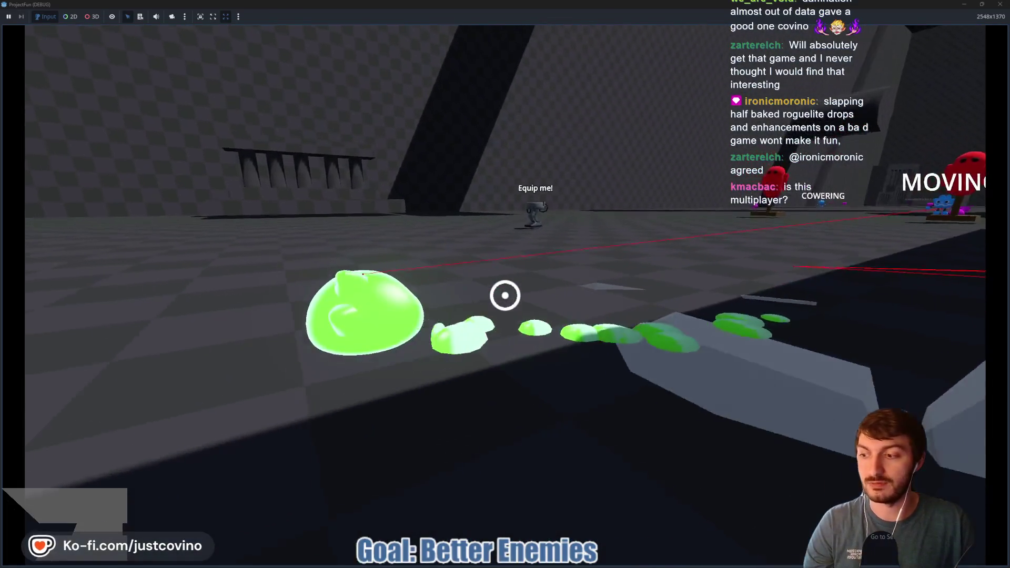
pyautogui.press('w')
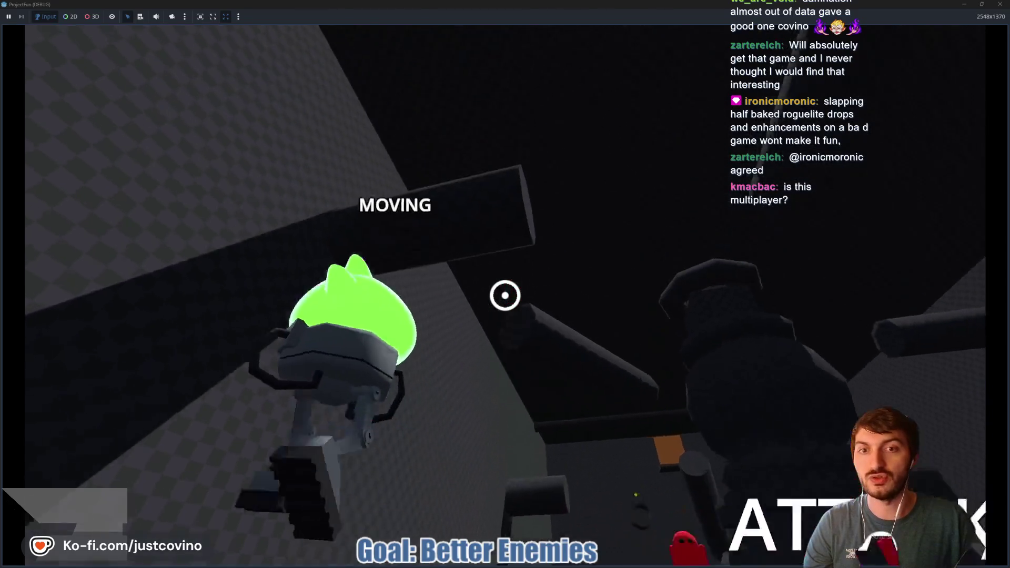
pyautogui.click(505, 295)
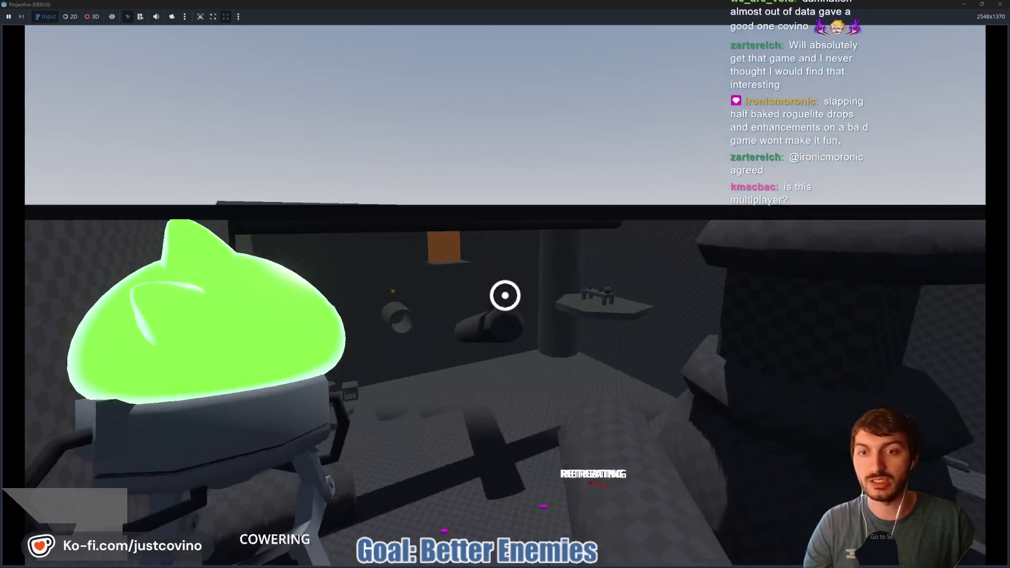
pyautogui.click(505, 295)
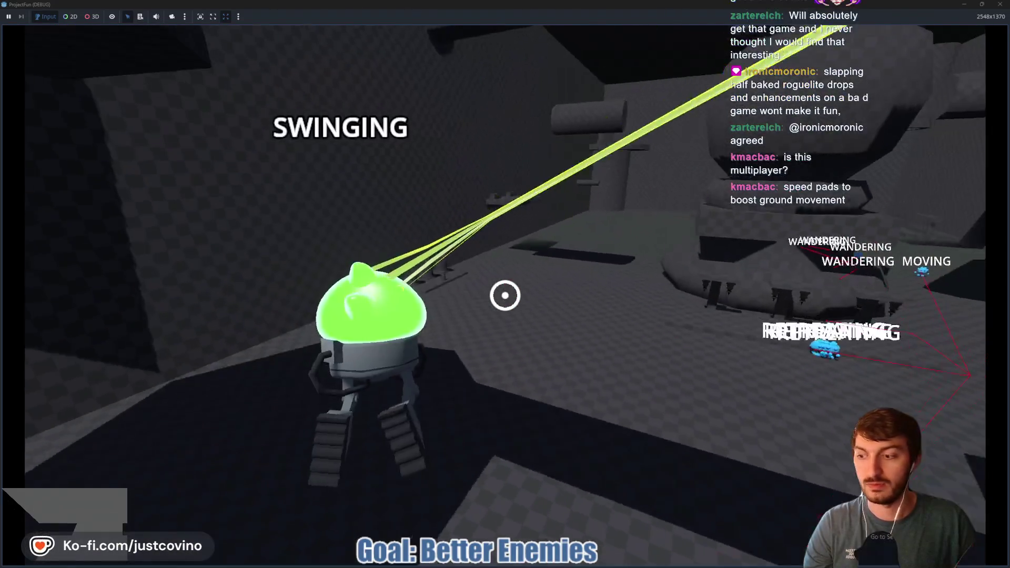
pyautogui.click(505, 295)
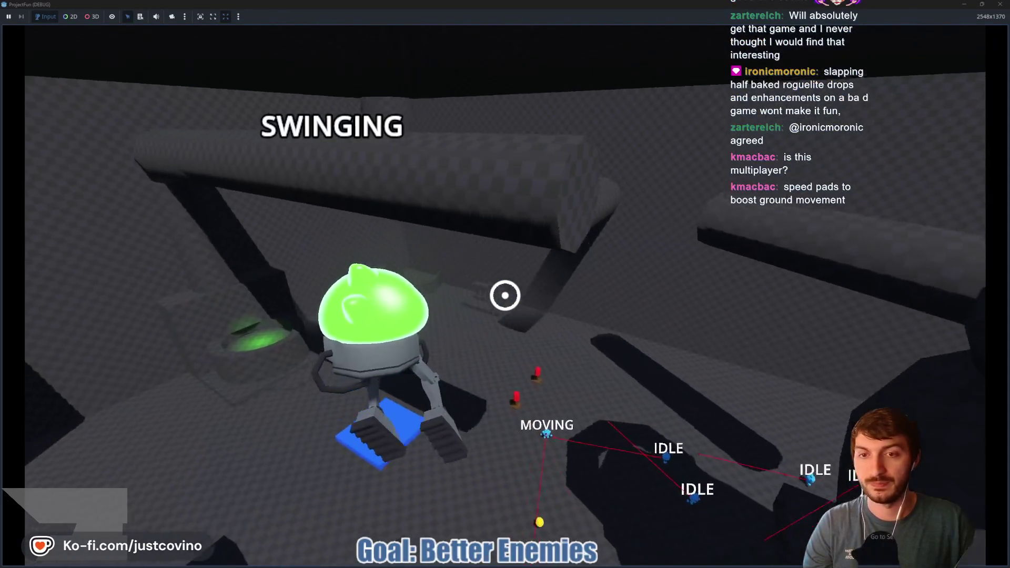
pyautogui.click(505, 295)
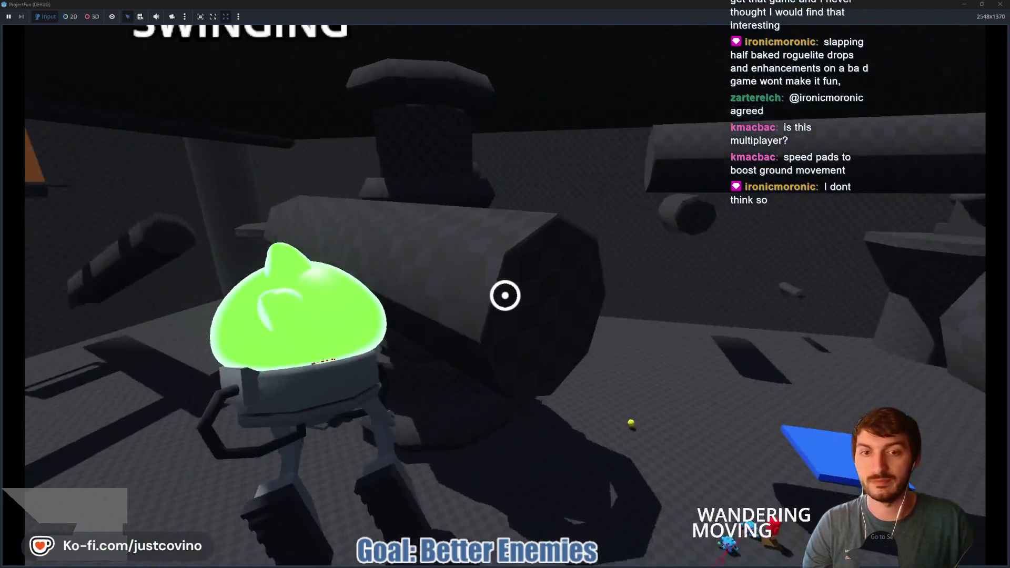
pyautogui.click(505, 295)
pyautogui.click(505, 295)
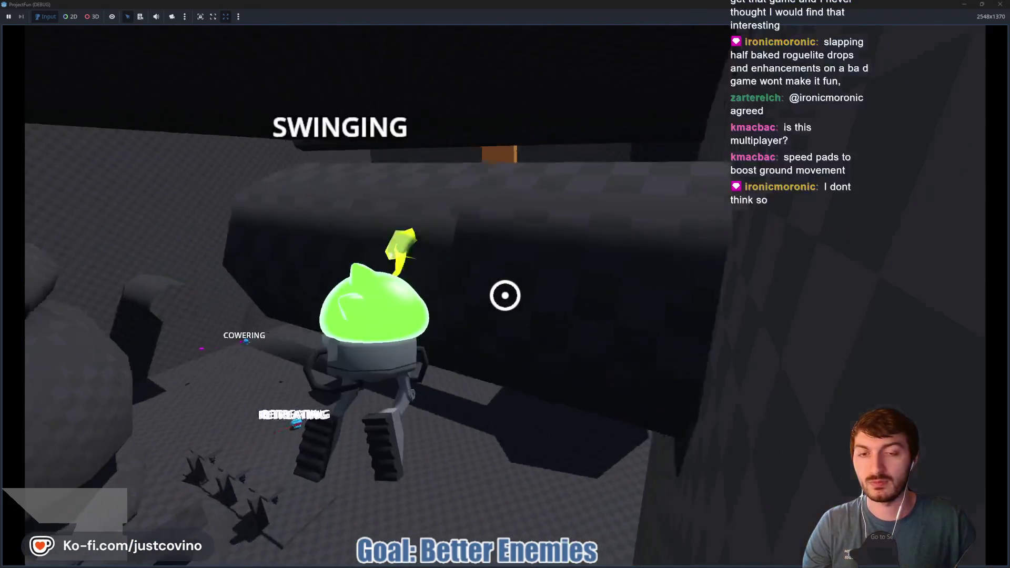
pyautogui.click(505, 295)
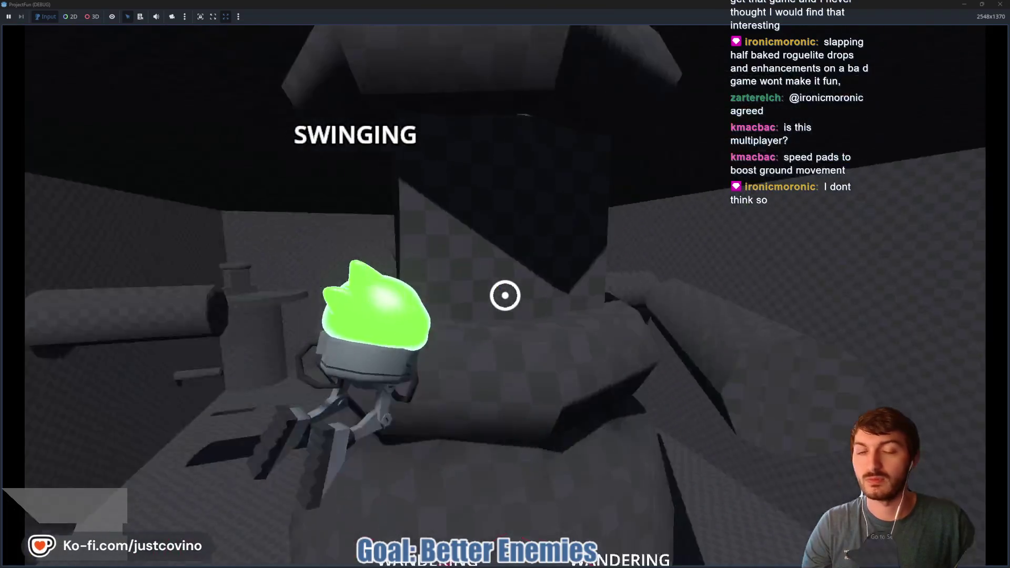
pyautogui.click(505, 295)
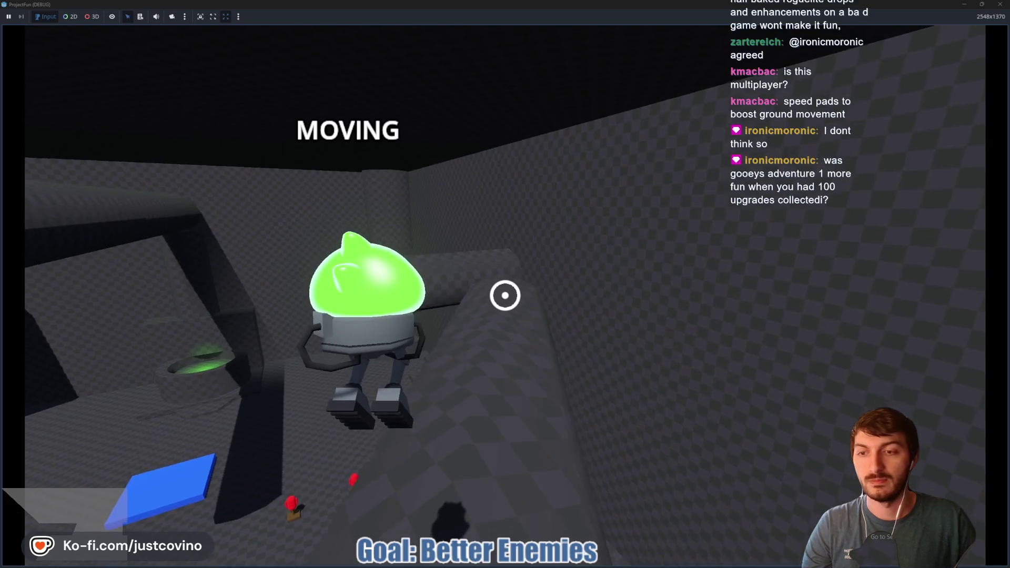
pyautogui.press('ctrl')
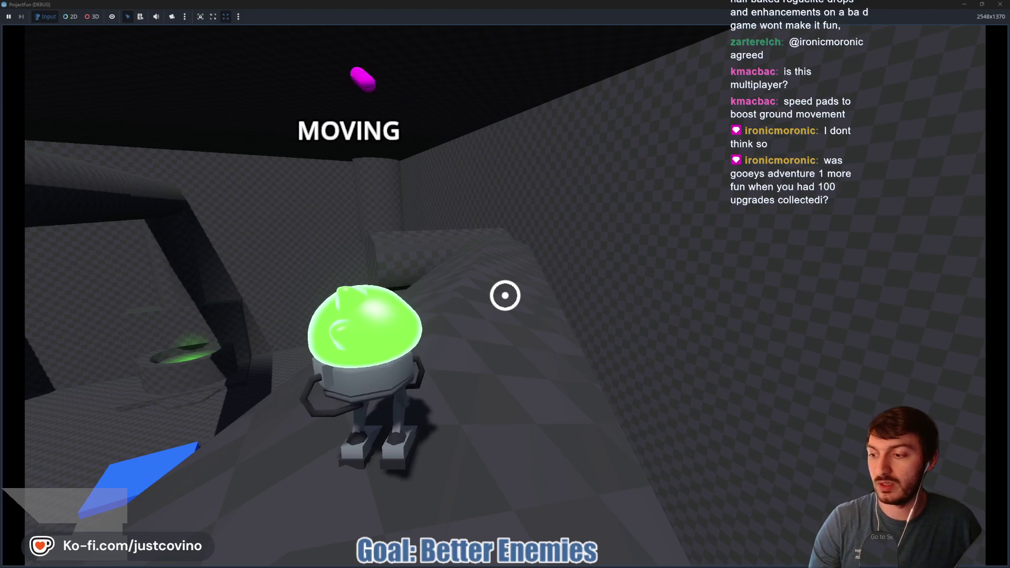
# Run up the ramp past enemies, grapple off the large pipe and slam among the enemies
pyautogui.press('w')
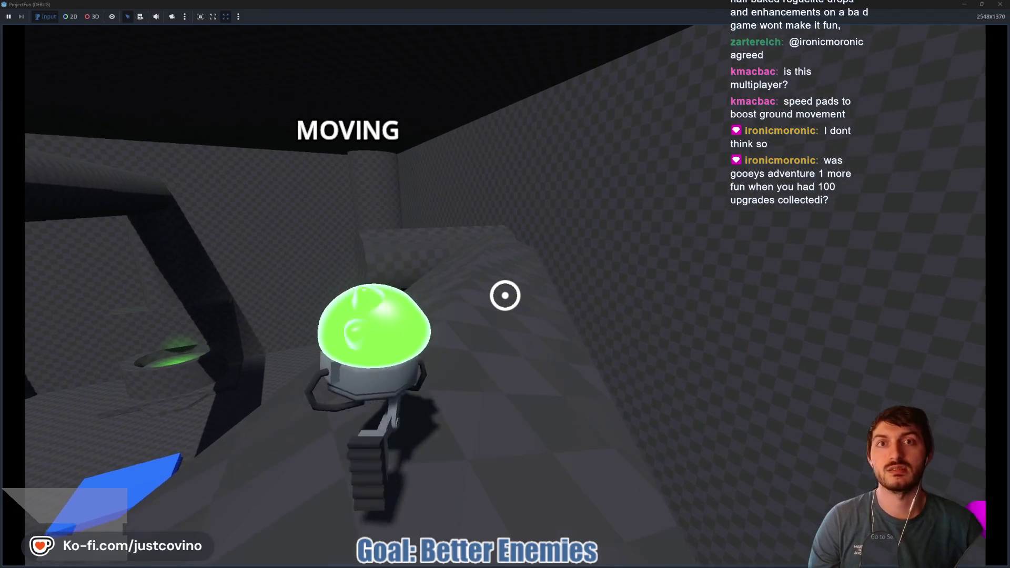
pyautogui.press('w')
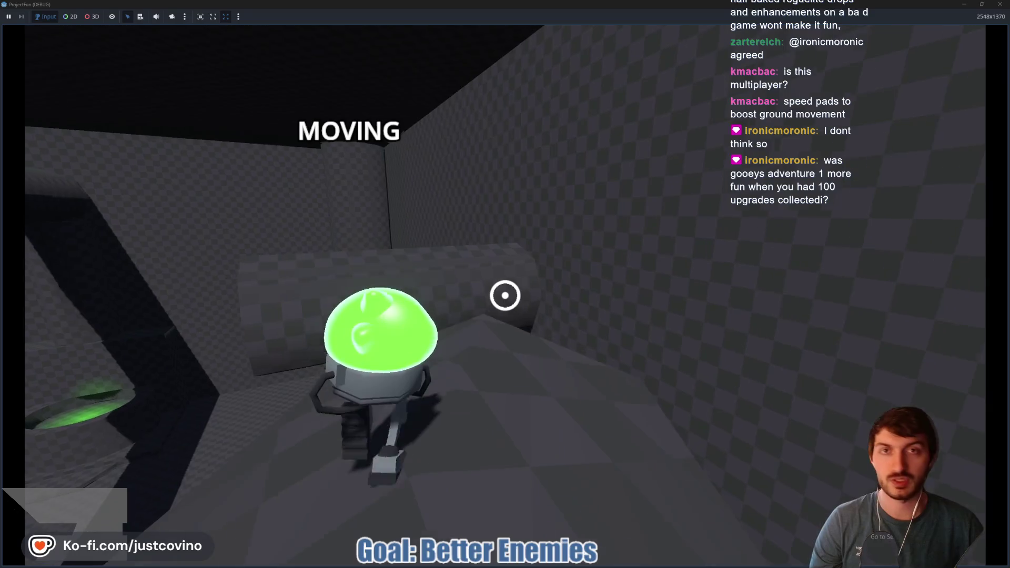
pyautogui.press('w')
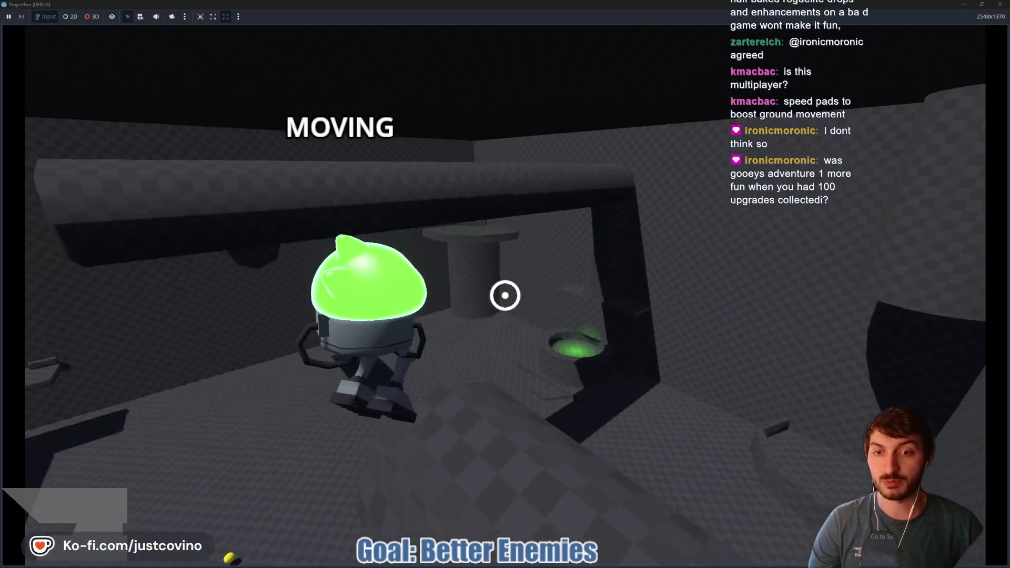
pyautogui.press('w')
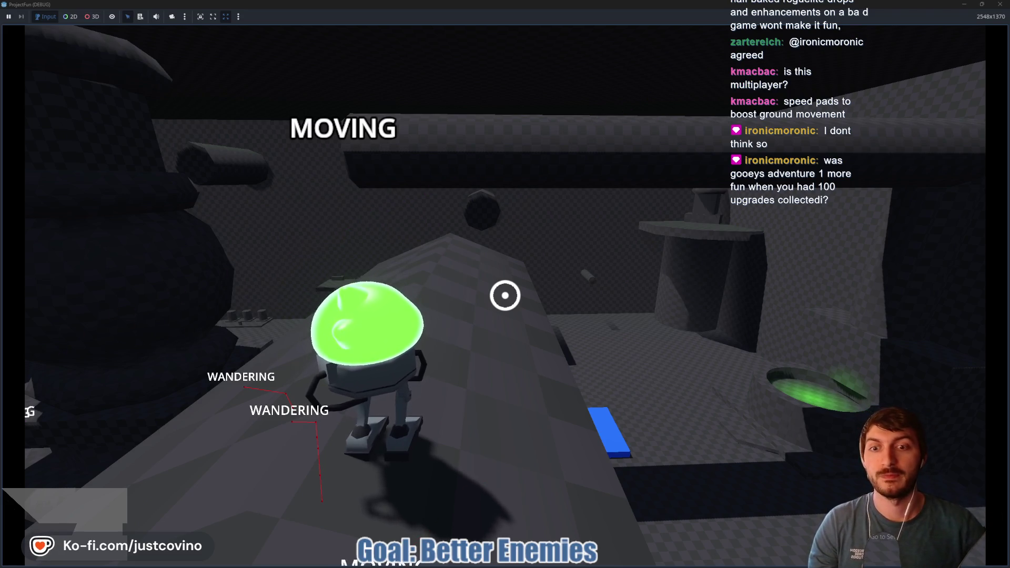
pyautogui.press('w')
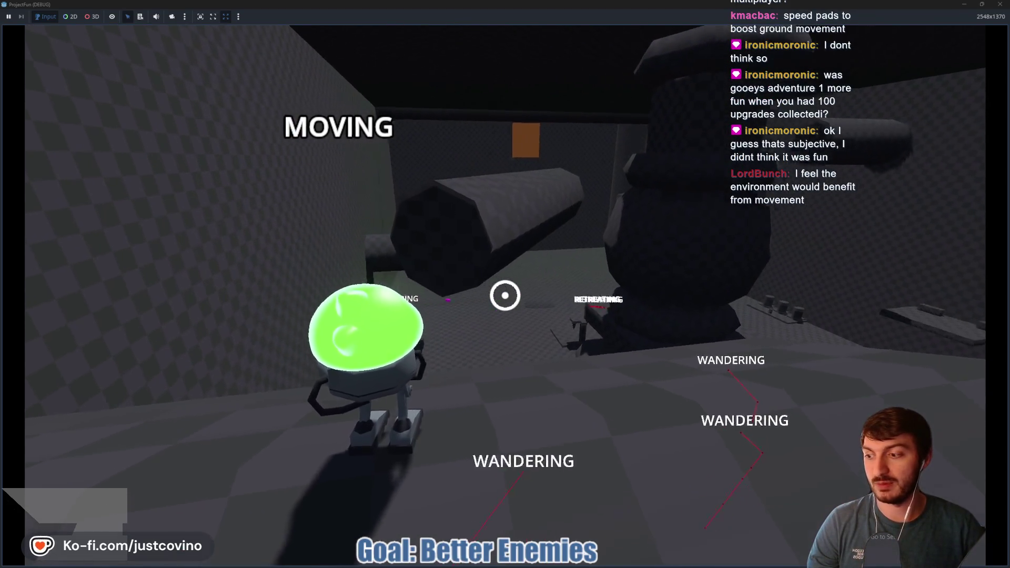
pyautogui.press('w')
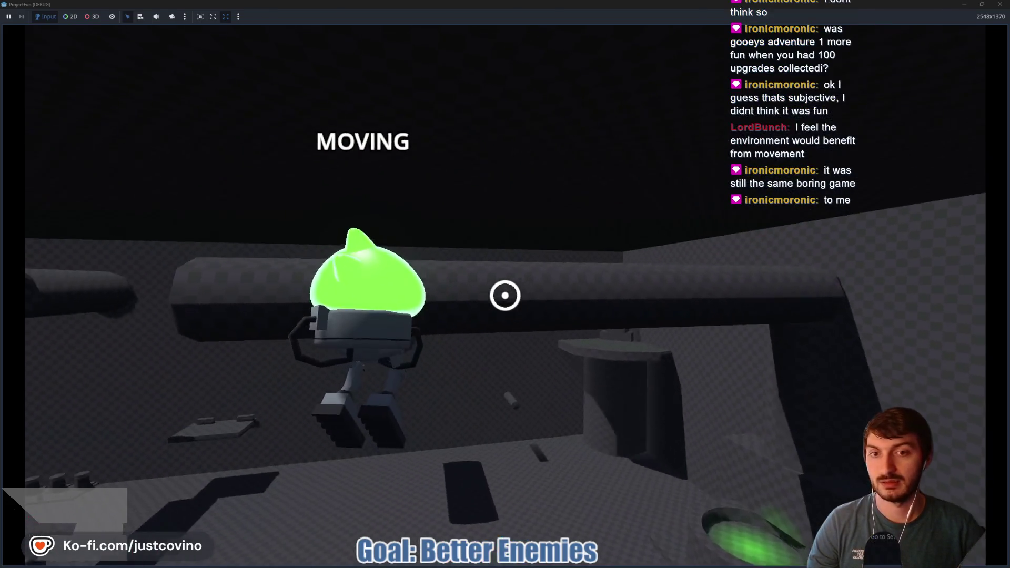
pyautogui.click(505, 295)
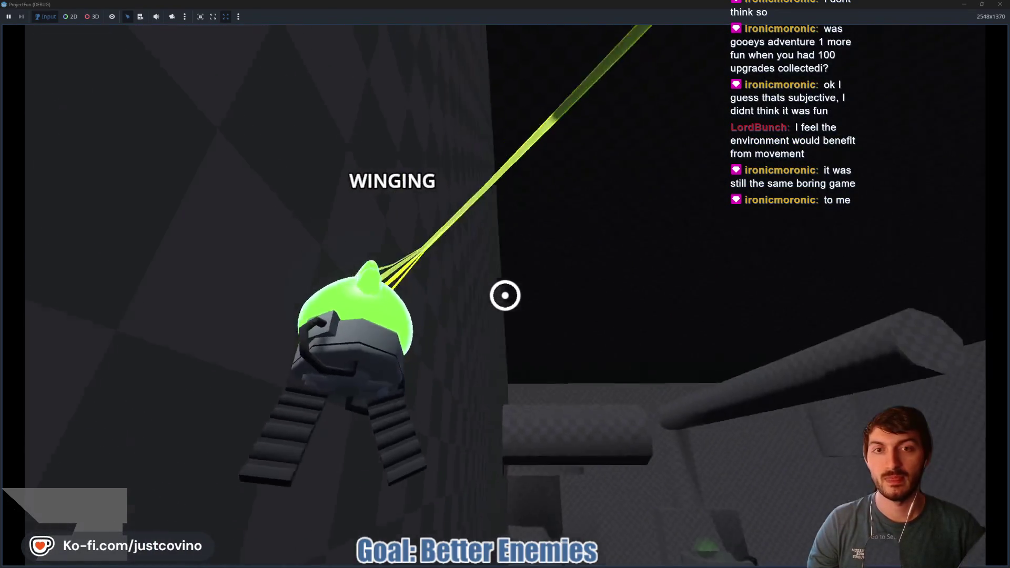
pyautogui.click(505, 295)
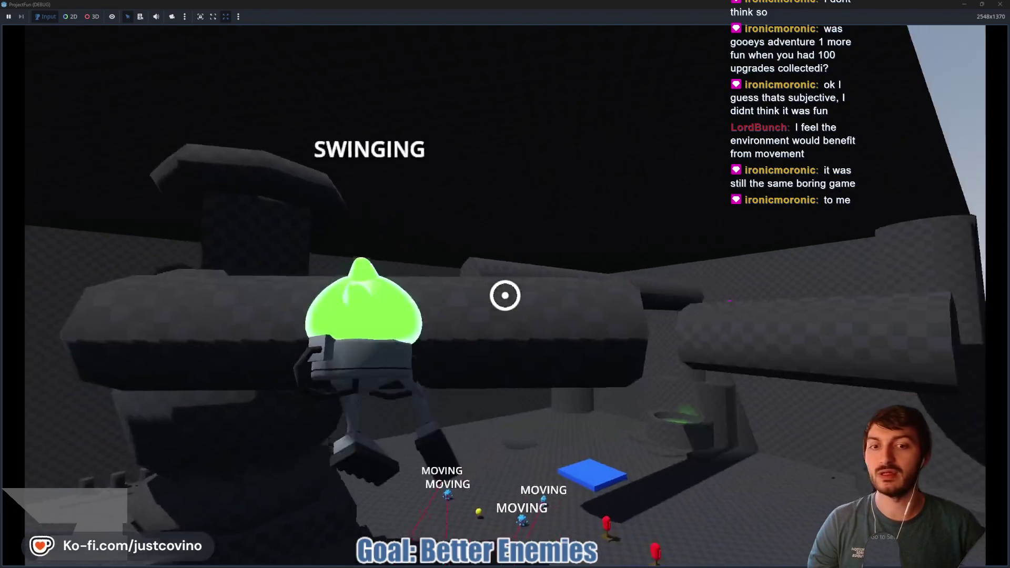
pyautogui.click(505, 296)
pyautogui.click(505, 295)
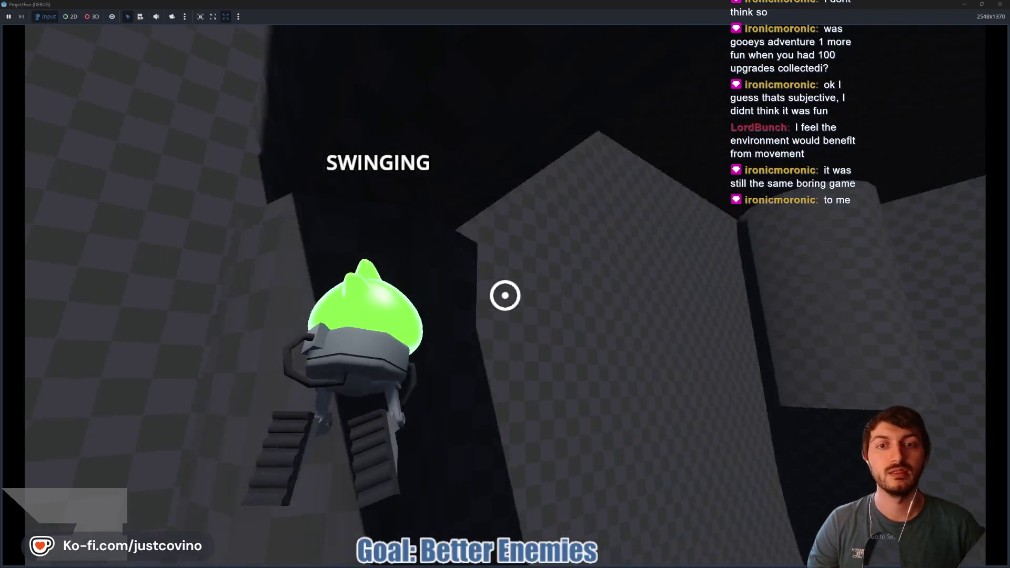
pyautogui.click(505, 295)
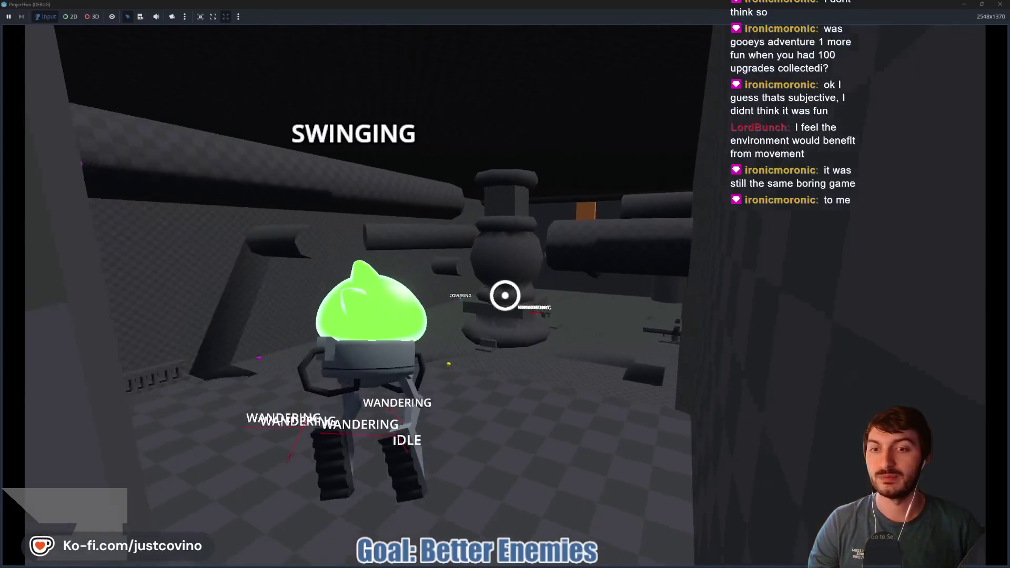
pyautogui.press('ctrl')
# Jump off the central structure, swing and ground-slam, then walk along the beam
pyautogui.press('w')
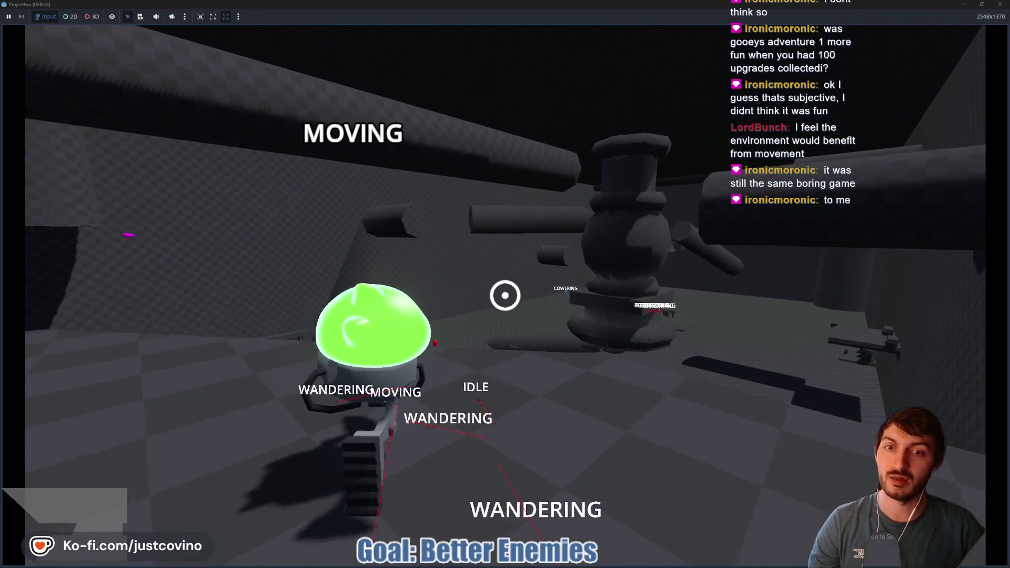
pyautogui.press('space')
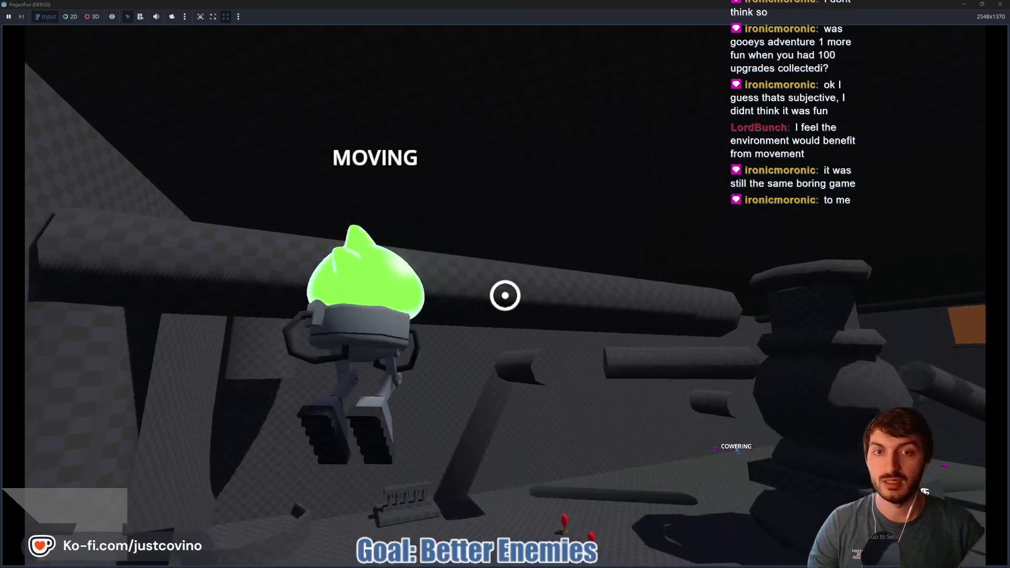
pyautogui.click(505, 295)
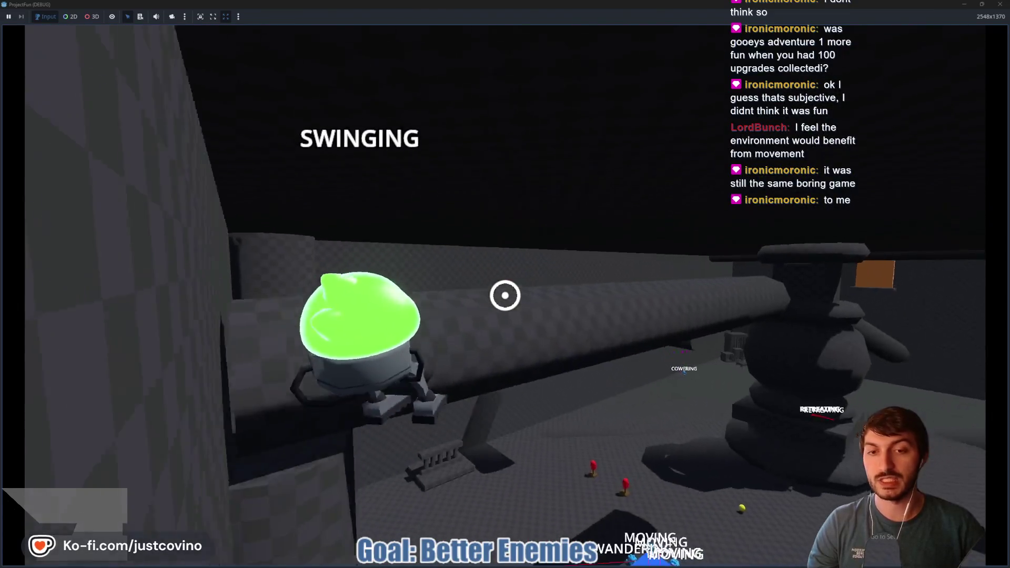
pyautogui.click(505, 295)
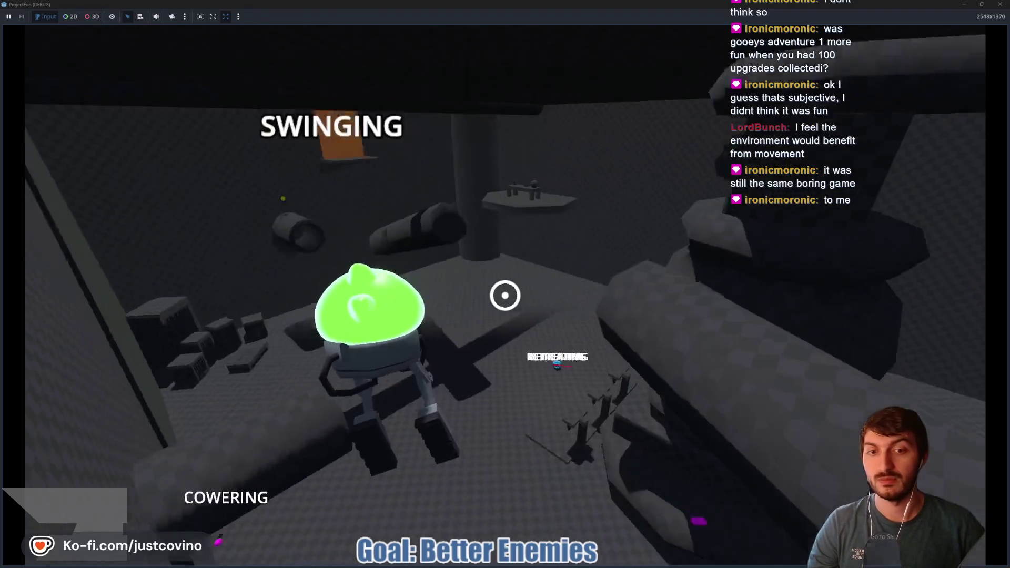
pyautogui.rightClick(505, 295)
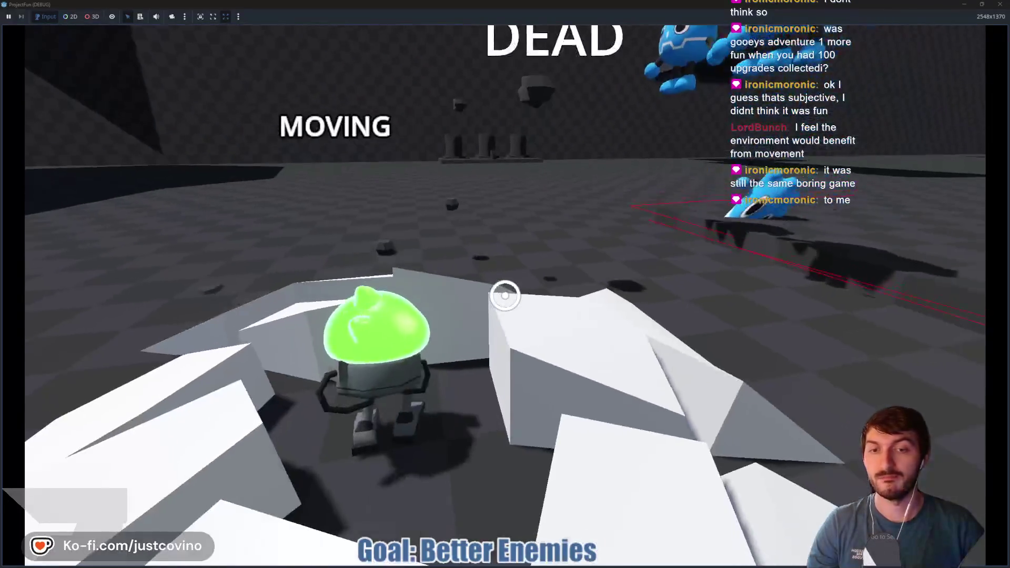
pyautogui.click(505, 296)
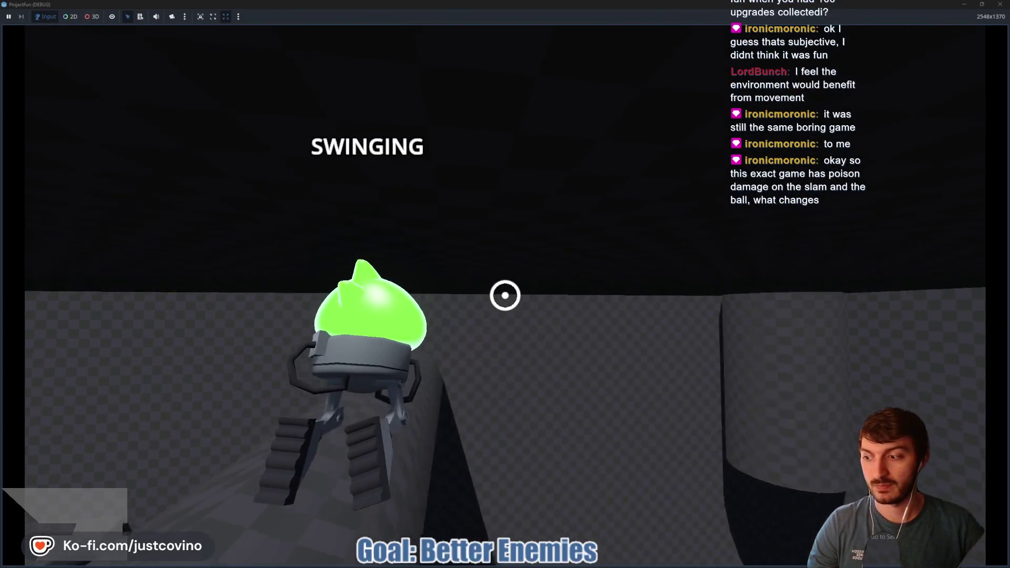
pyautogui.rightClick(505, 295)
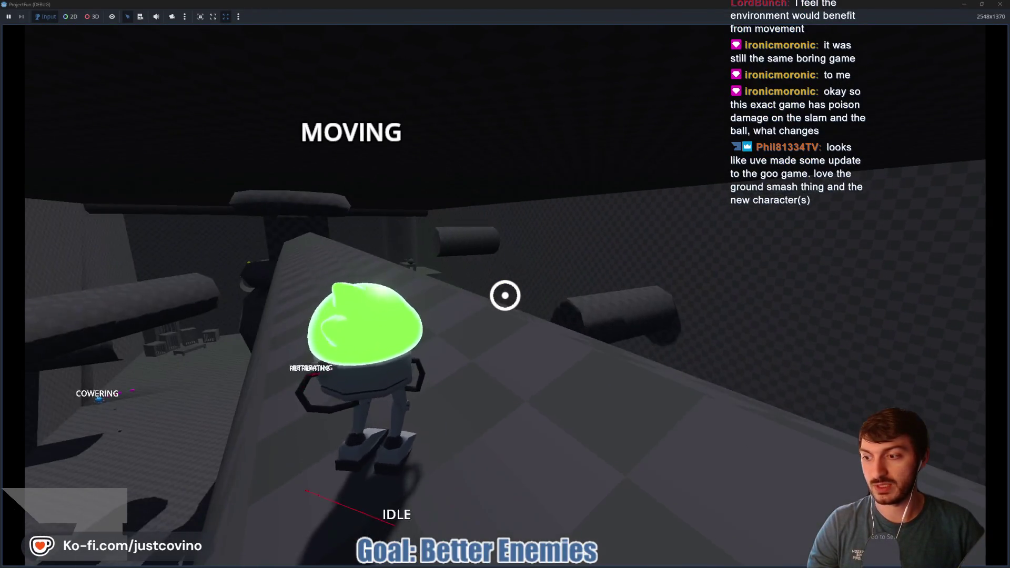
pyautogui.press('w')
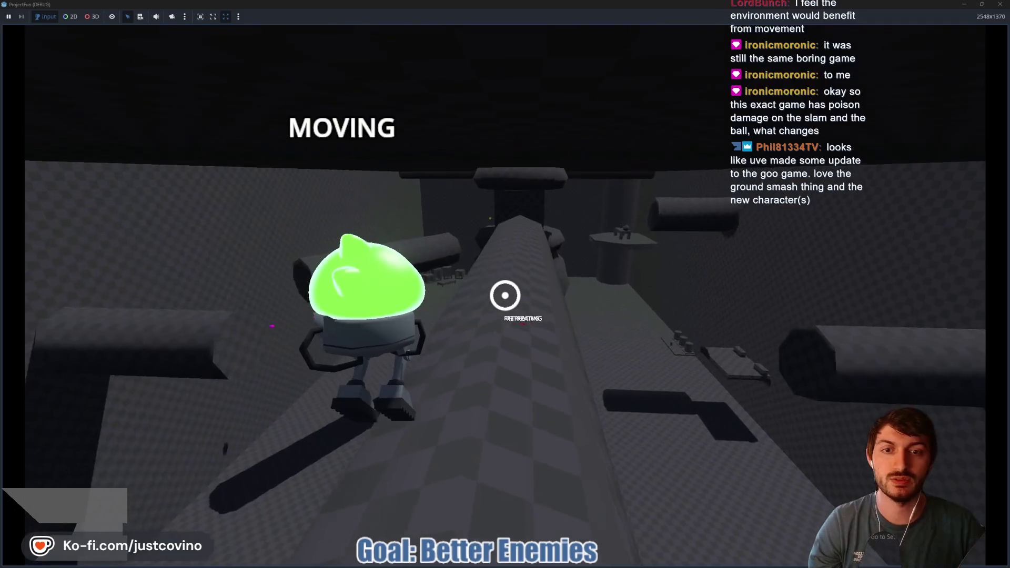
pyautogui.click(505, 295)
pyautogui.press('w')
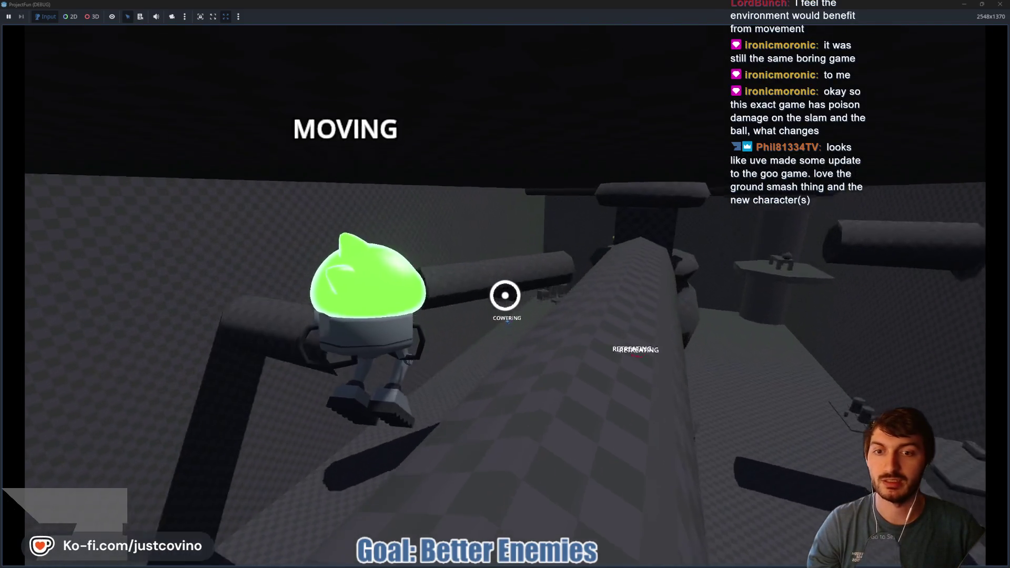
pyautogui.click(505, 295)
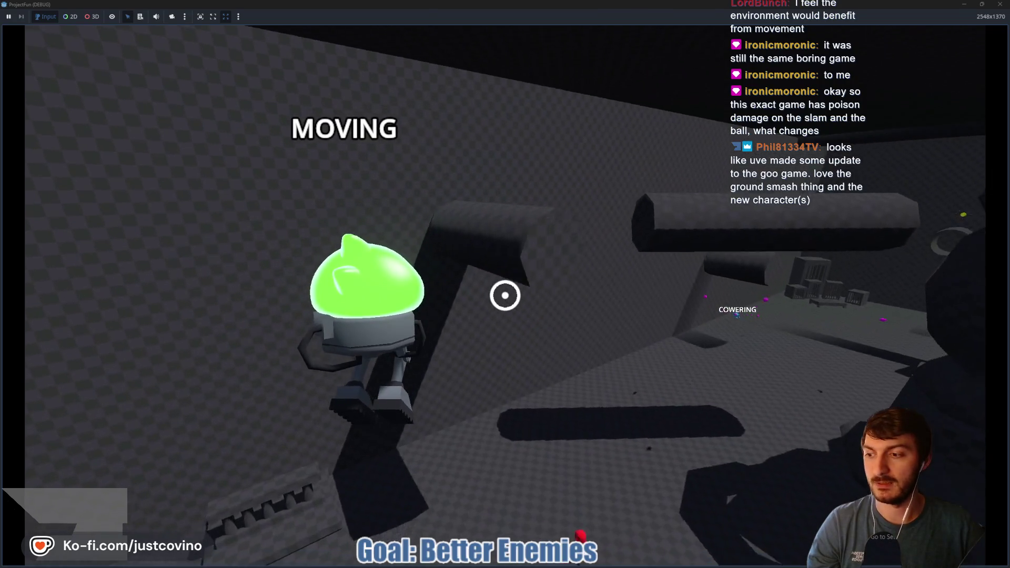
pyautogui.rightClick(505, 295)
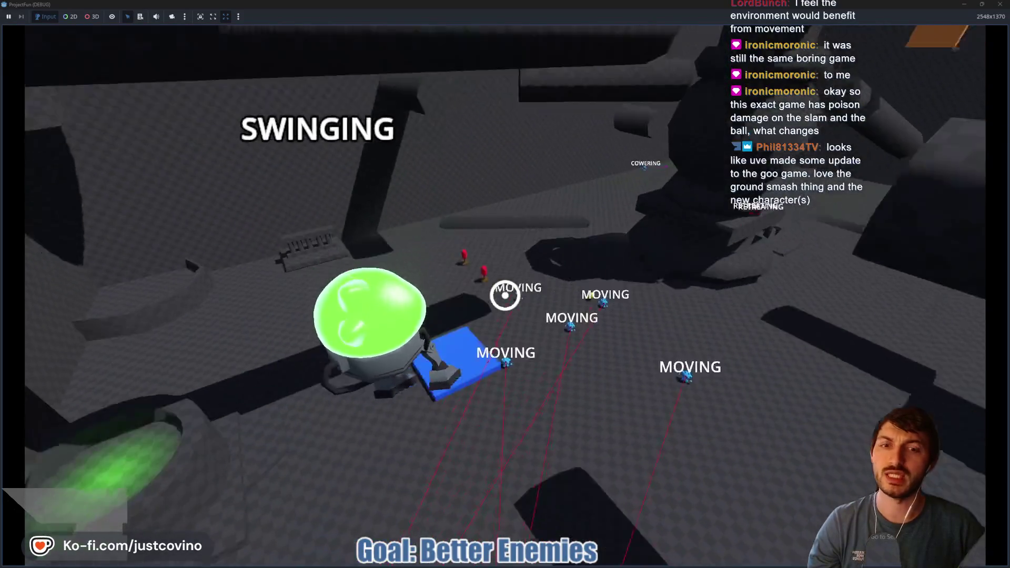
# Keep tethering and ground-slamming near the blue enemies, then stop the game with F8
pyautogui.click(505, 295)
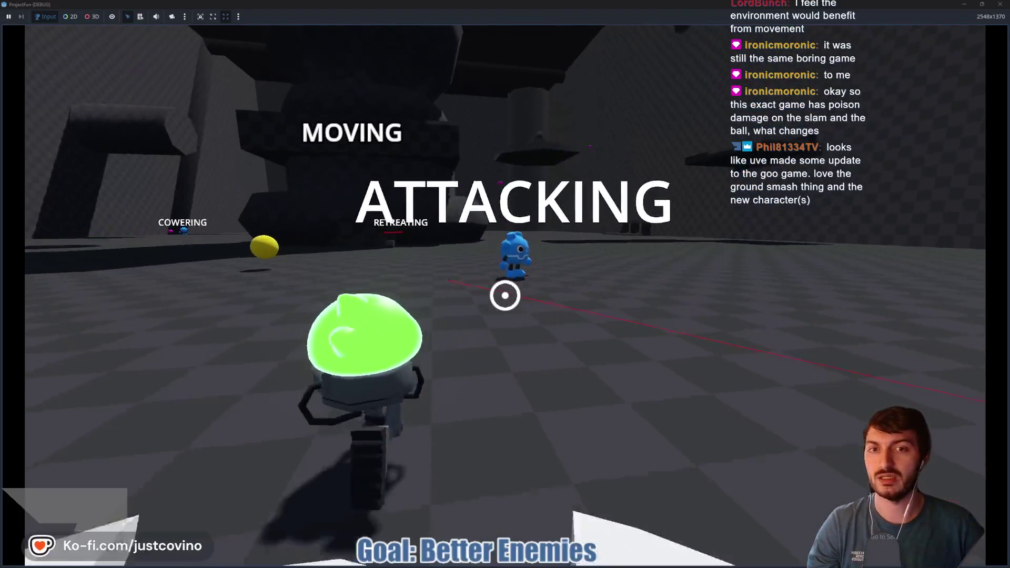
pyautogui.click(505, 295)
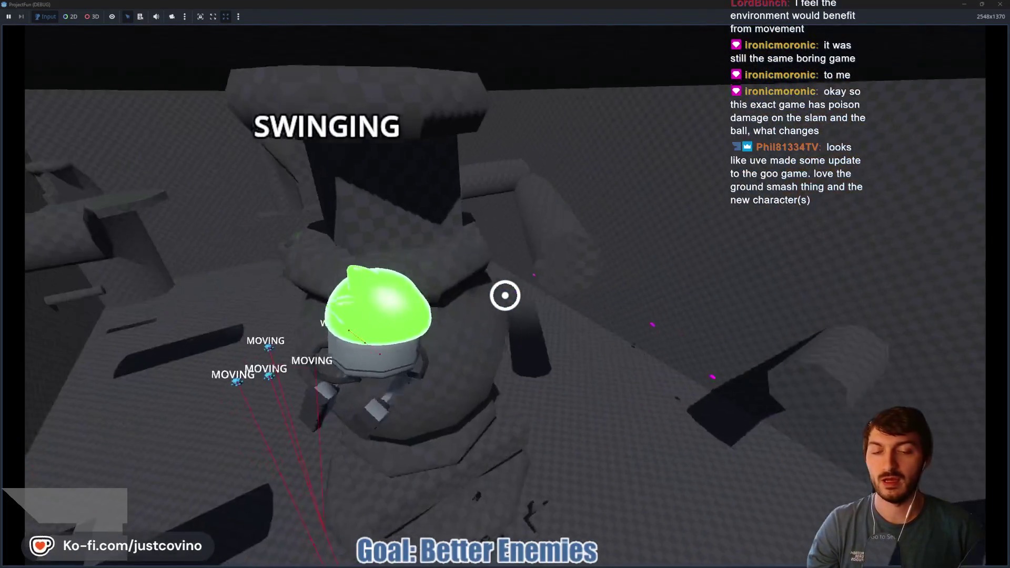
pyautogui.click(505, 295)
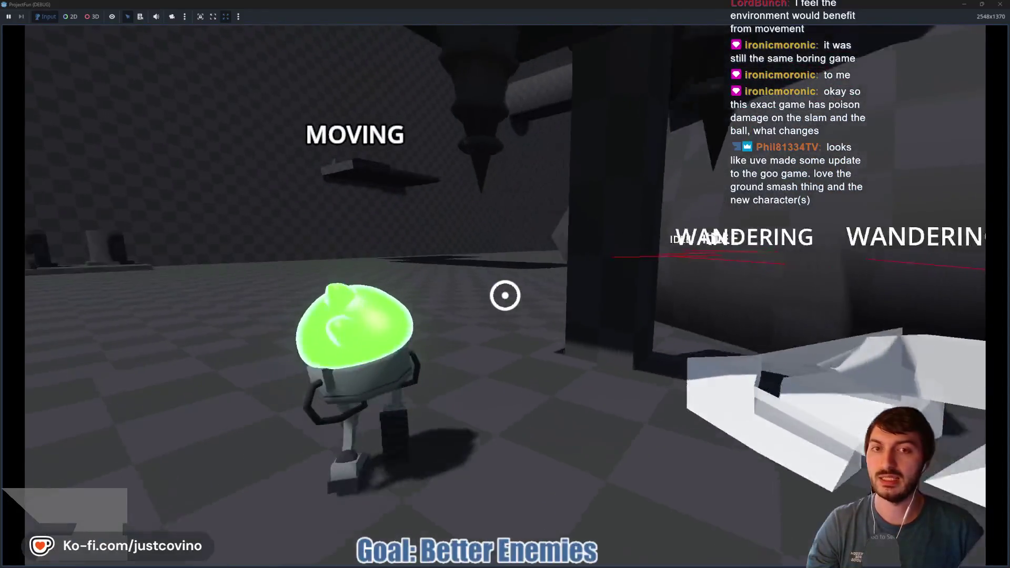
pyautogui.click(505, 295)
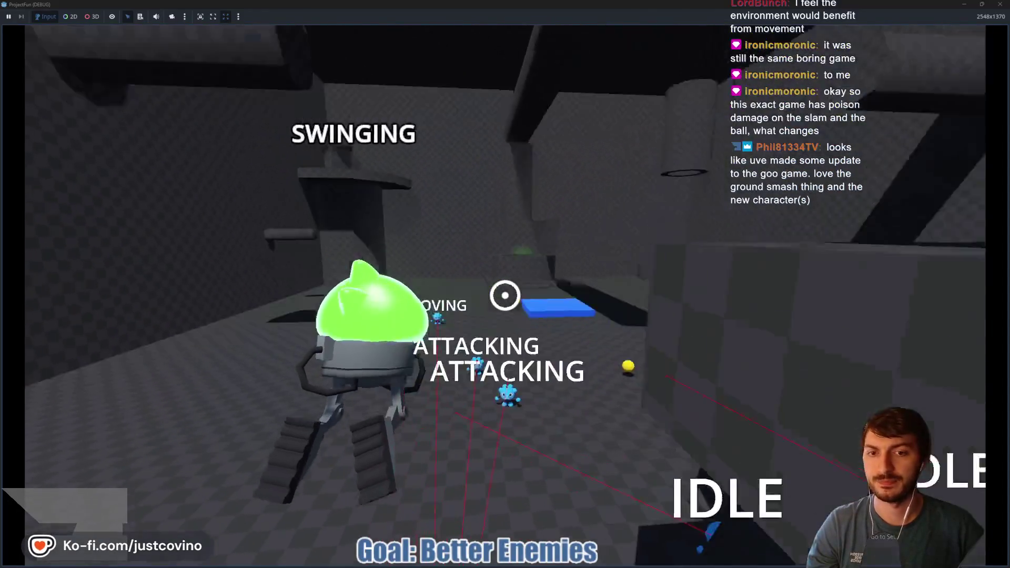
pyautogui.click(505, 295)
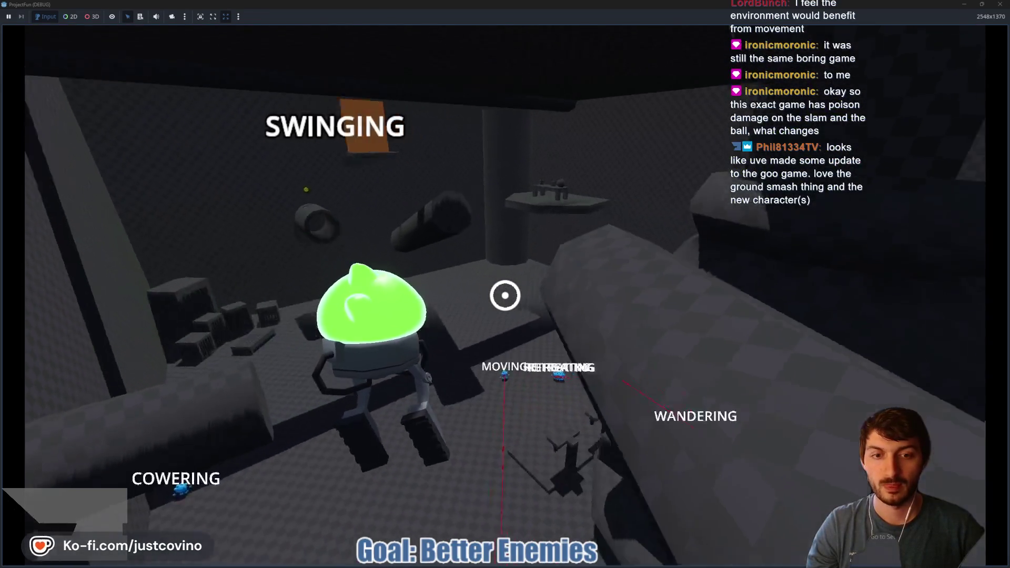
pyautogui.click(505, 295)
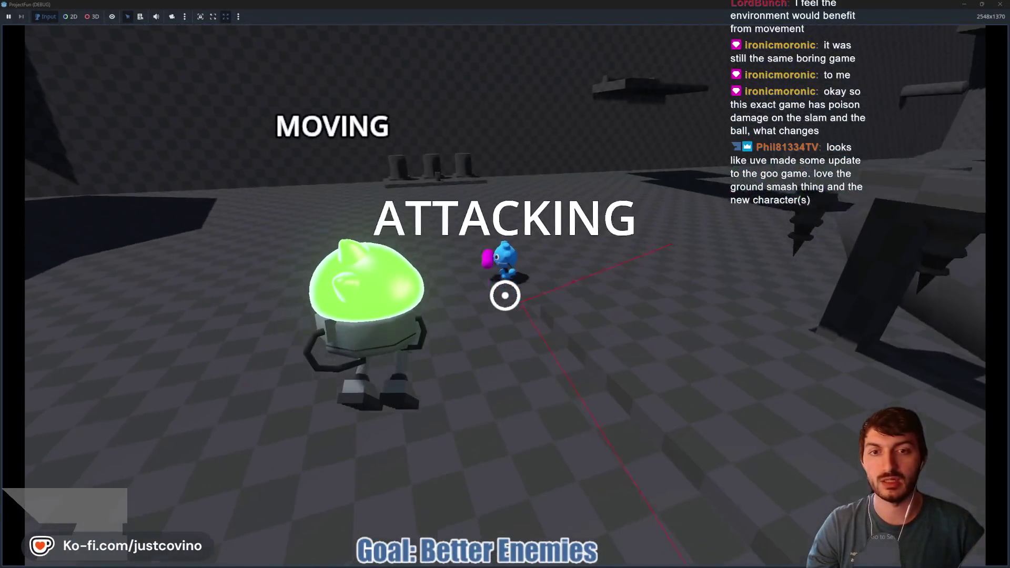
pyautogui.click(505, 295)
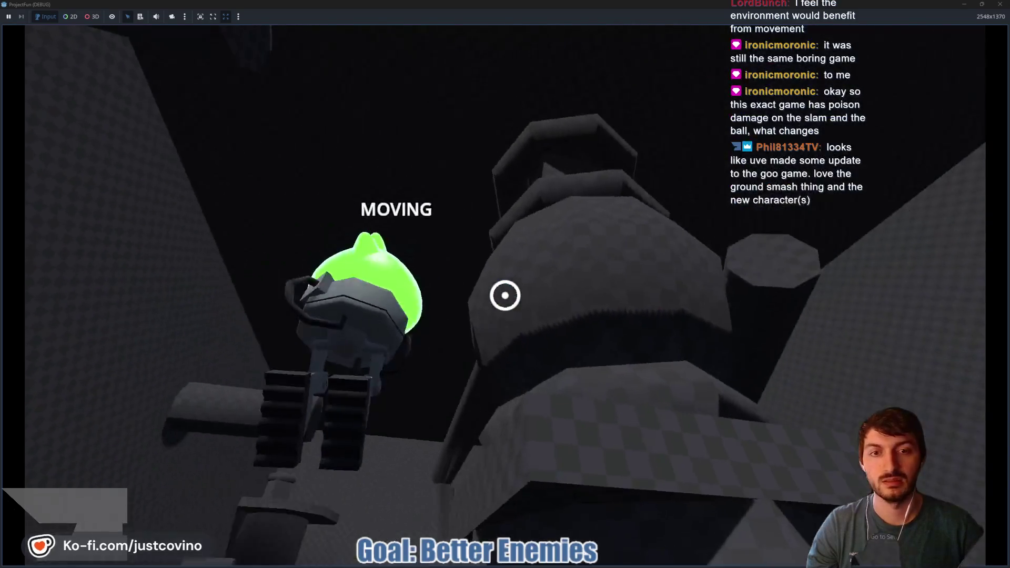
pyautogui.rightClick(505, 295)
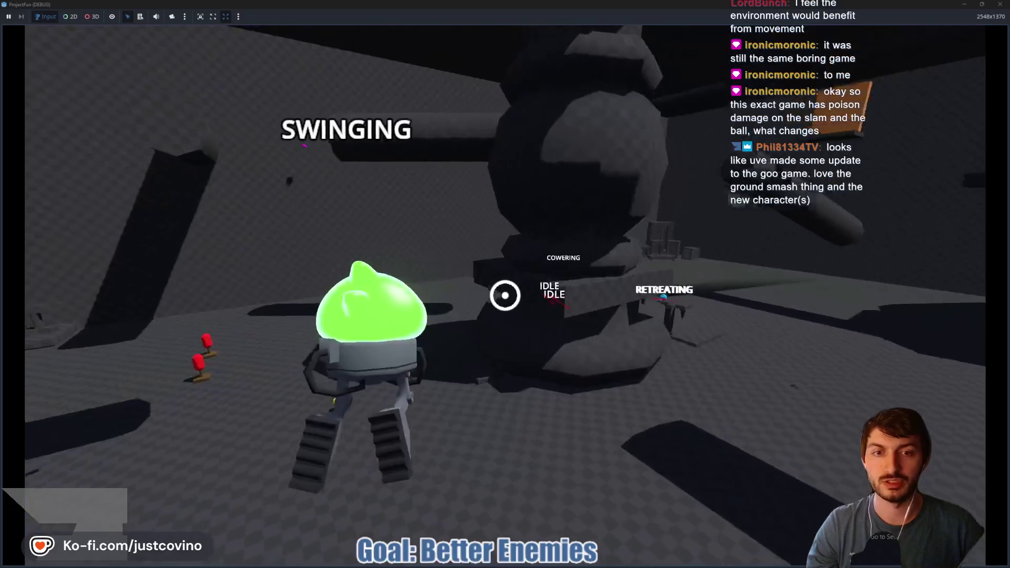
pyautogui.click(505, 295)
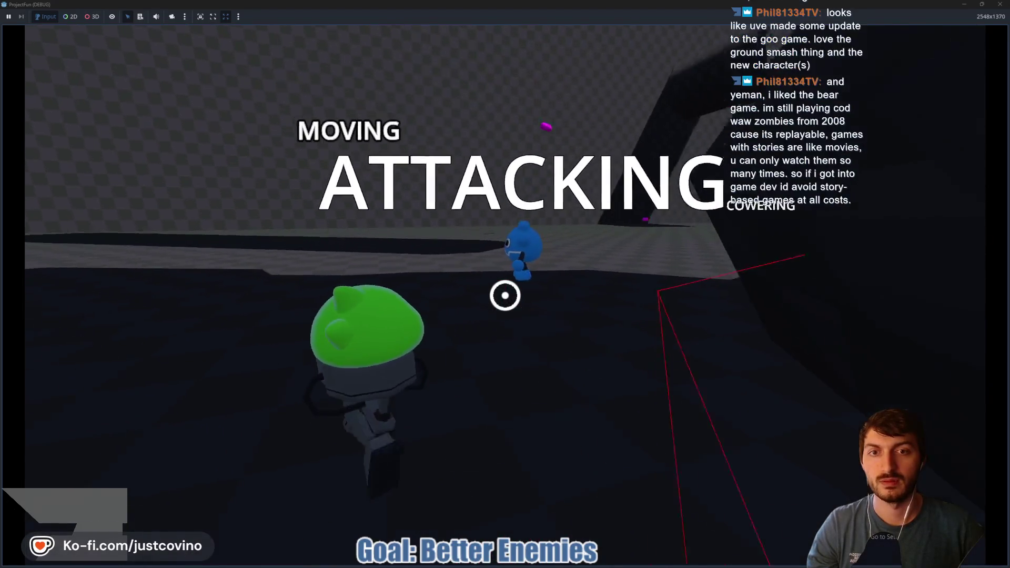
pyautogui.press('F8')
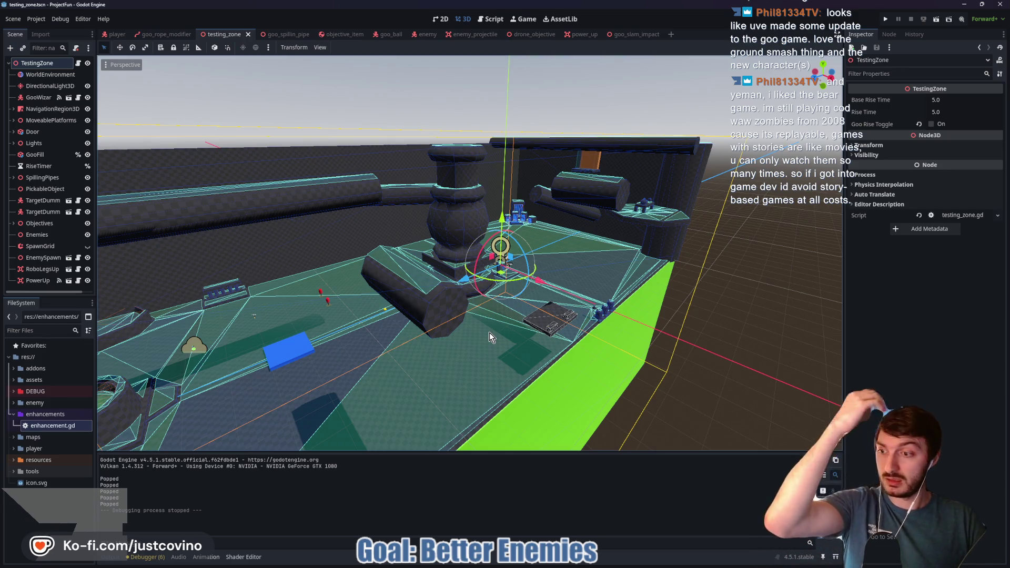
# Orbit around the level, then switch TestingZone's Goo Rise Toggle on in the Inspector
pyautogui.moveTo(489, 333)
pyautogui.mouseDown()
pyautogui.moveTo(489, 284)
pyautogui.moveTo(539, 270)
pyautogui.moveTo(556, 279)
pyautogui.mouseUp()
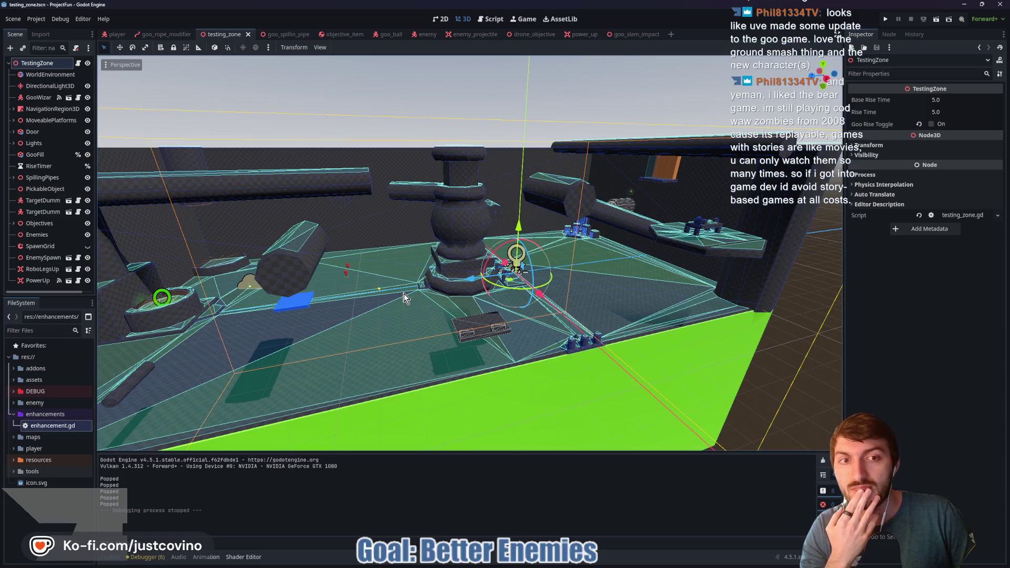
pyautogui.moveTo(431, 307); pyautogui.dragTo(483, 304)
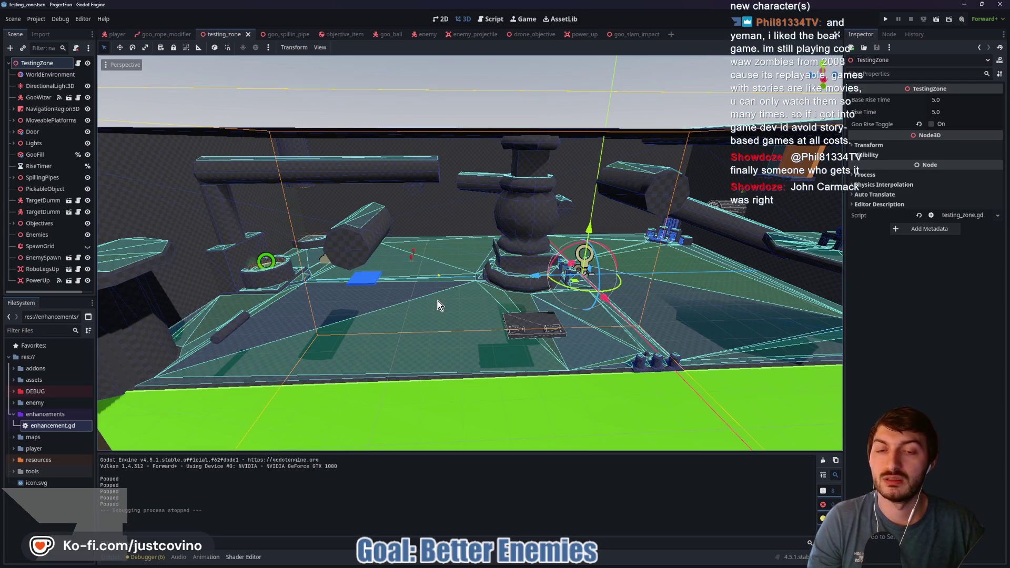
pyautogui.moveTo(473, 324)
pyautogui.mouseDown()
pyautogui.moveTo(436, 326)
pyautogui.moveTo(538, 315)
pyautogui.mouseUp()
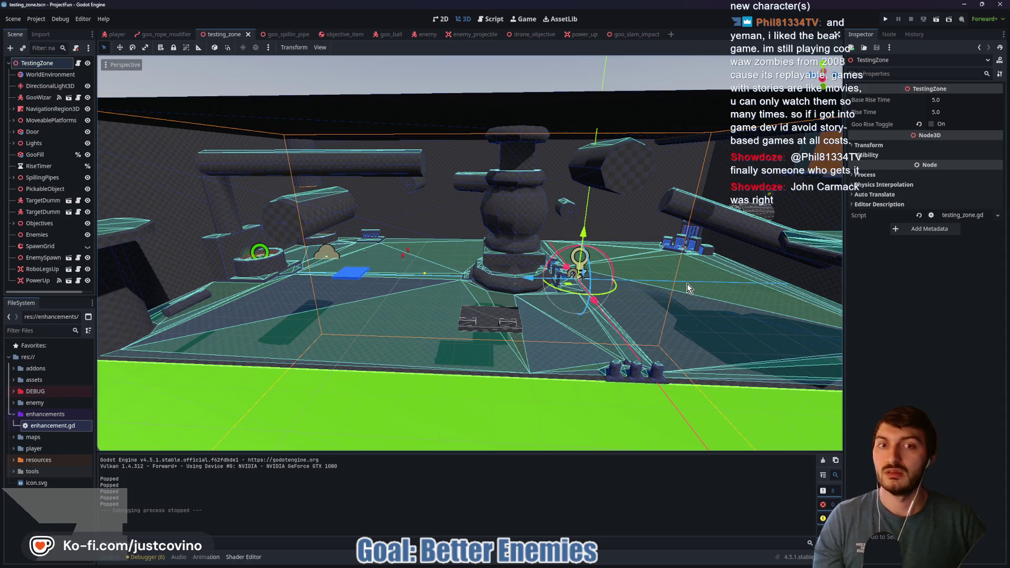
pyautogui.moveTo(547, 242); pyautogui.dragTo(548, 242)
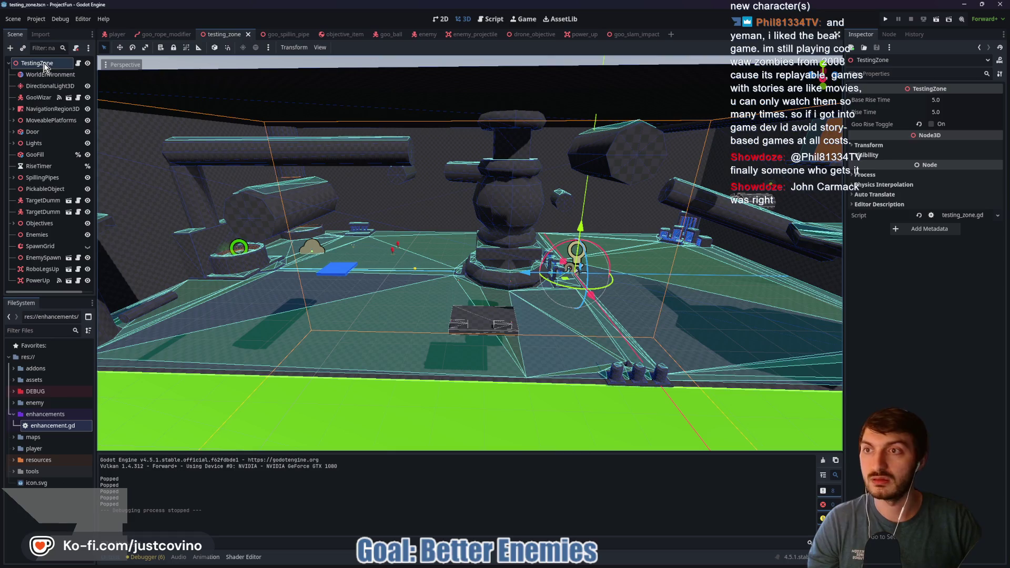
pyautogui.click(931, 125)
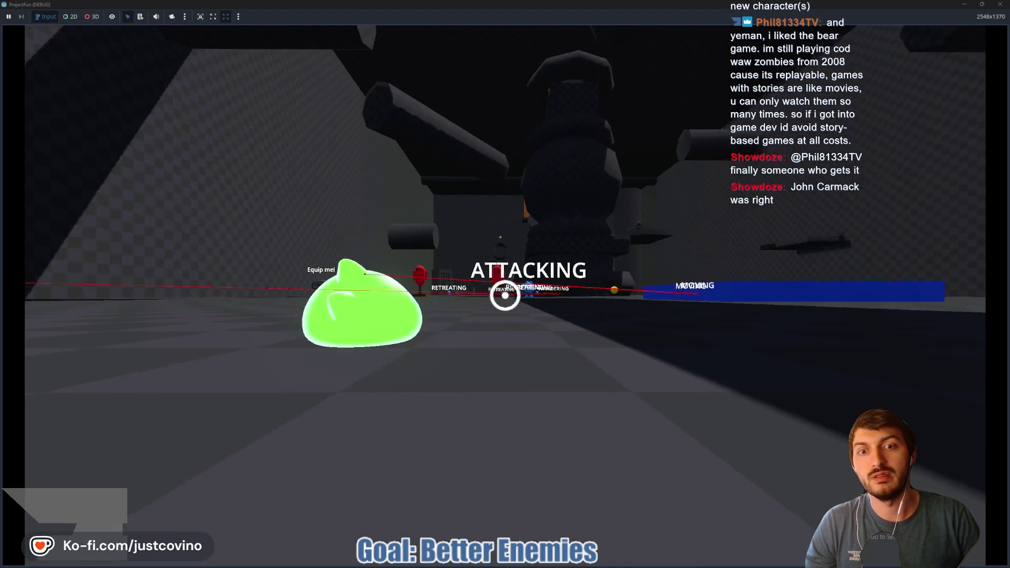
# Walk the slime onto the 'Equip me!' robot to gain robot legs, then grapple and swing
pyautogui.press('w')
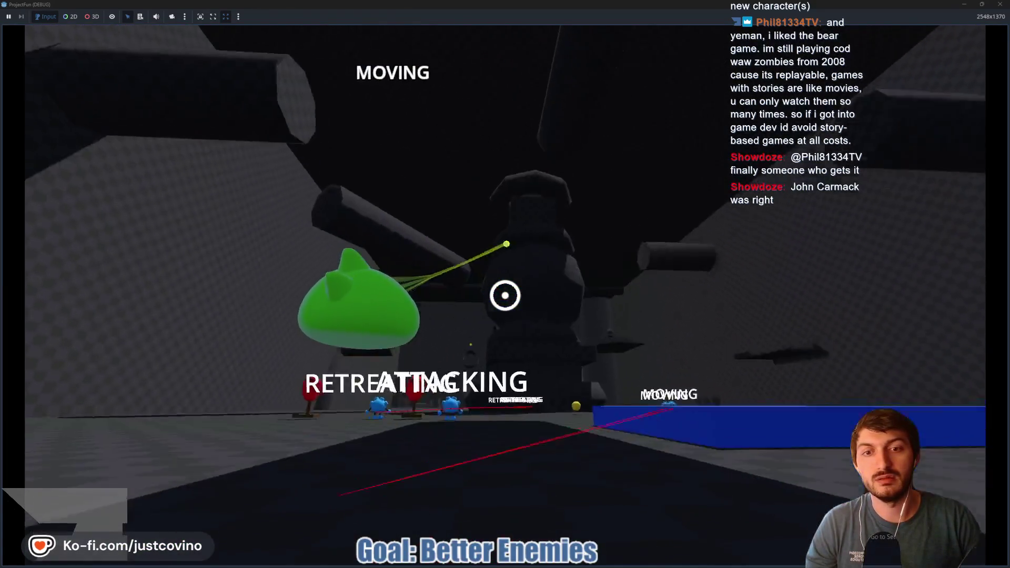
pyautogui.press('w')
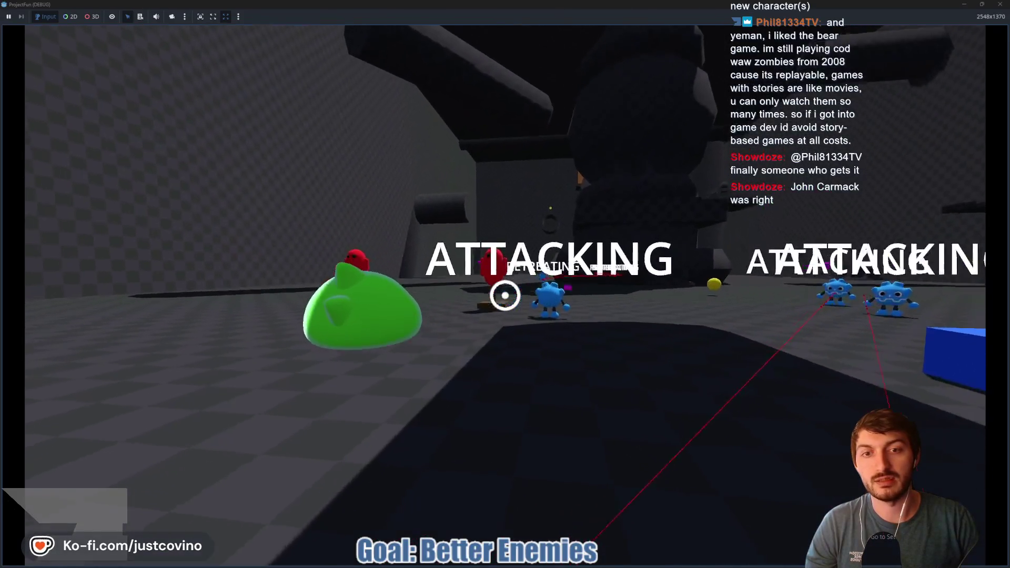
pyautogui.press('w')
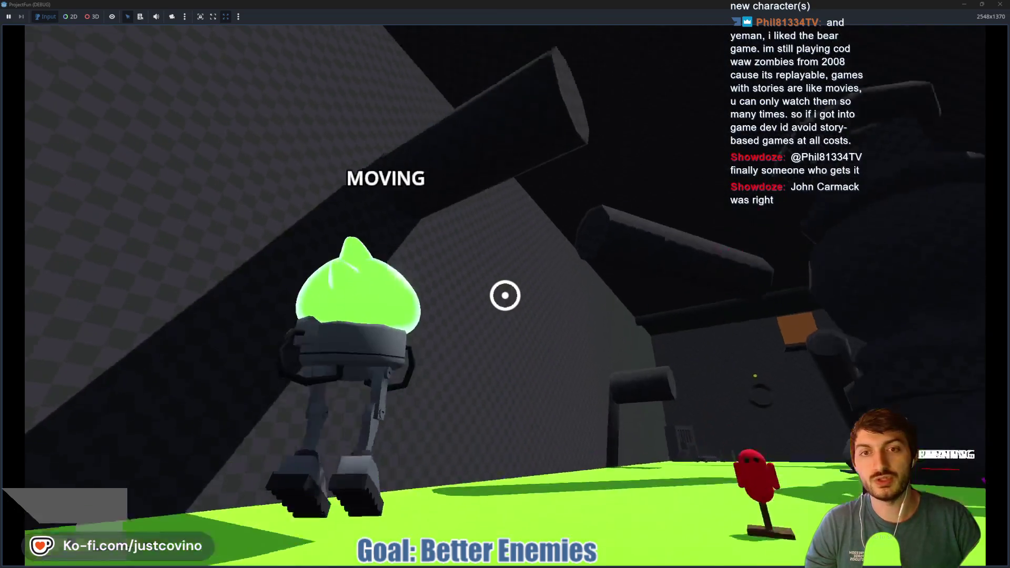
pyautogui.click(505, 295)
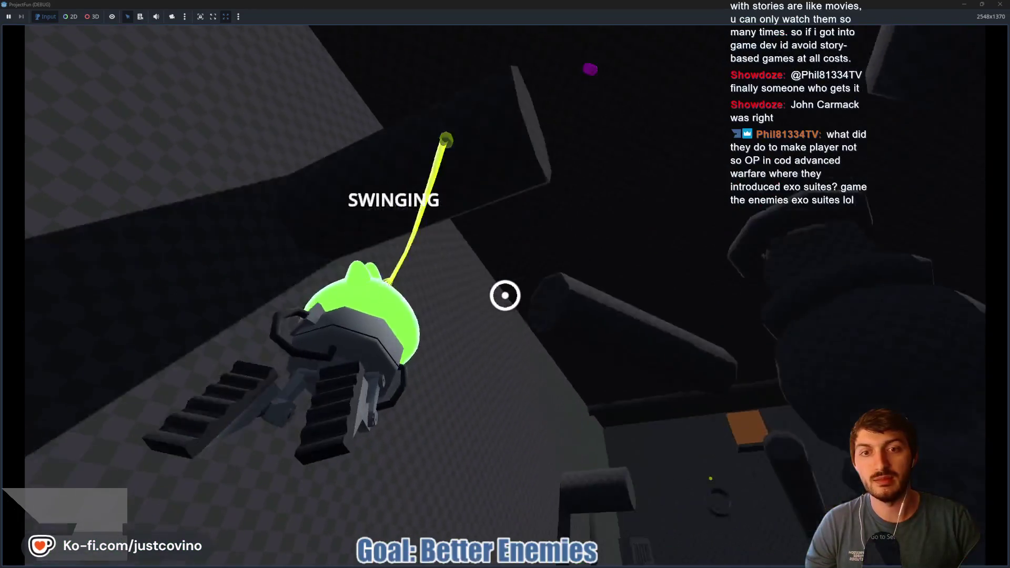
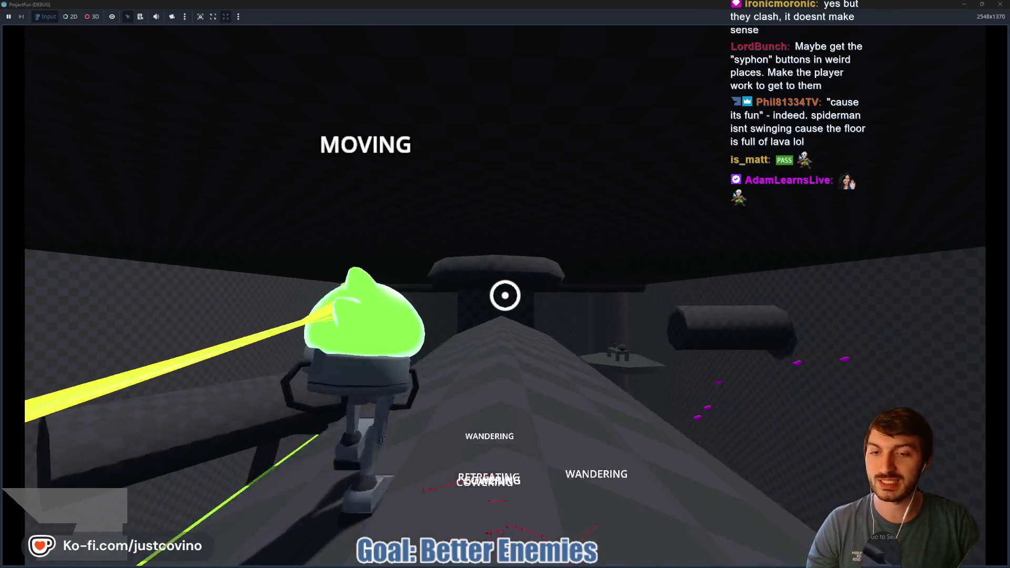
# End the testing_zone playtest with F8 and return to the scene editor
pyautogui.press('F8')
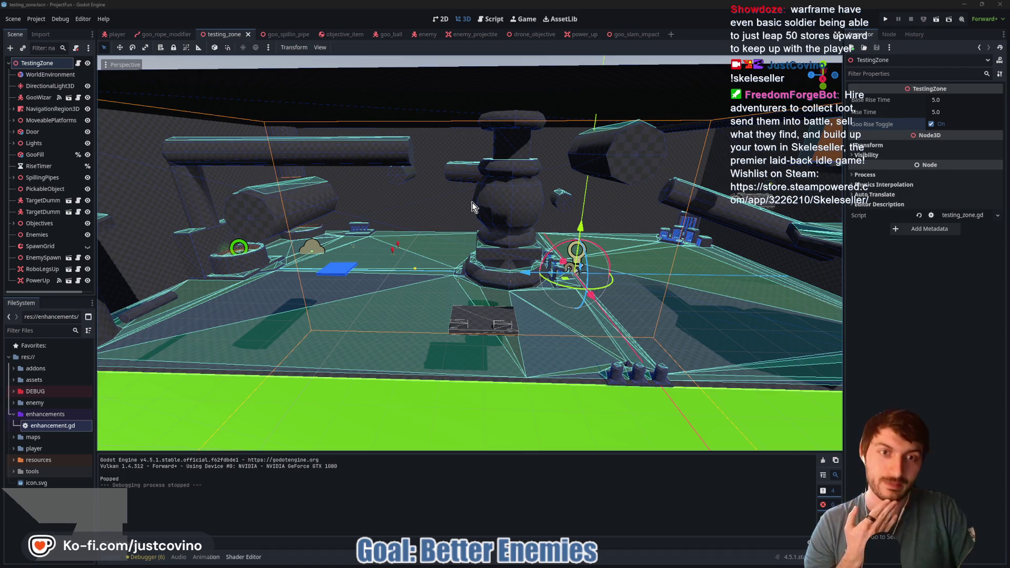
# Turn off Goo Rise Toggle, save testing_zone, and switch to the stream chat
pyautogui.click(931, 124)
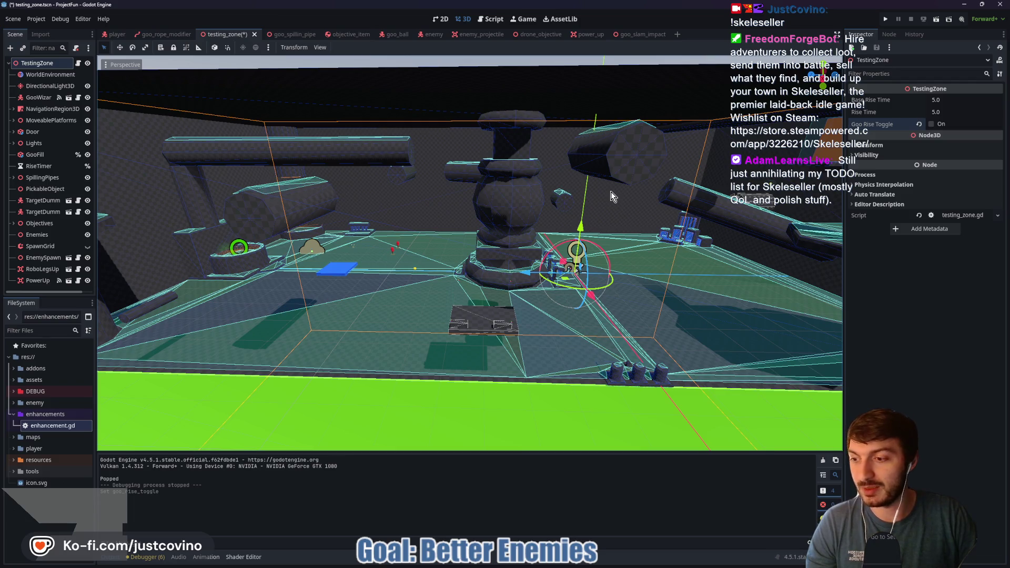
pyautogui.hotkey('ctrl', 's')
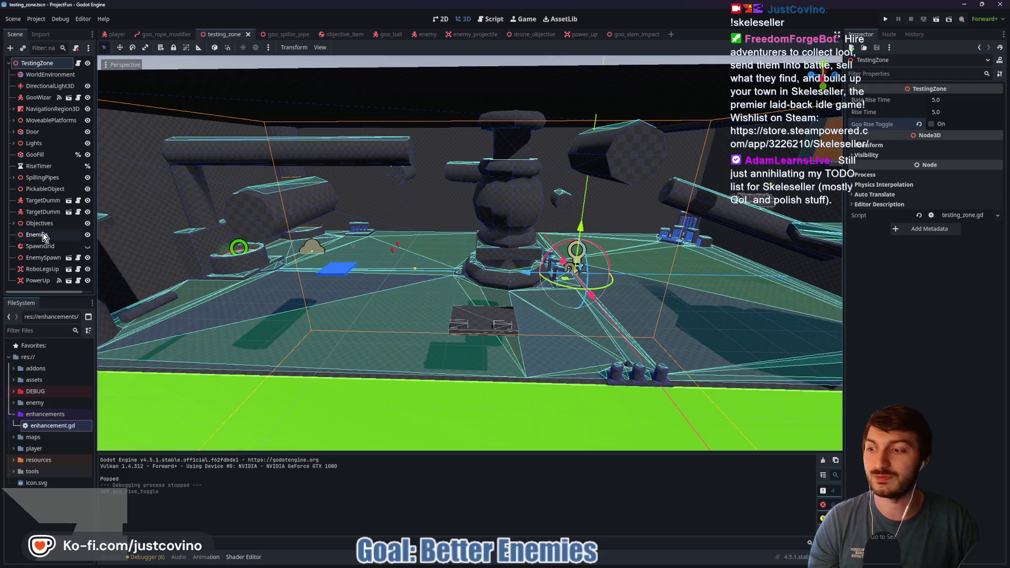
pyautogui.hotkey('alt', 'Tab')
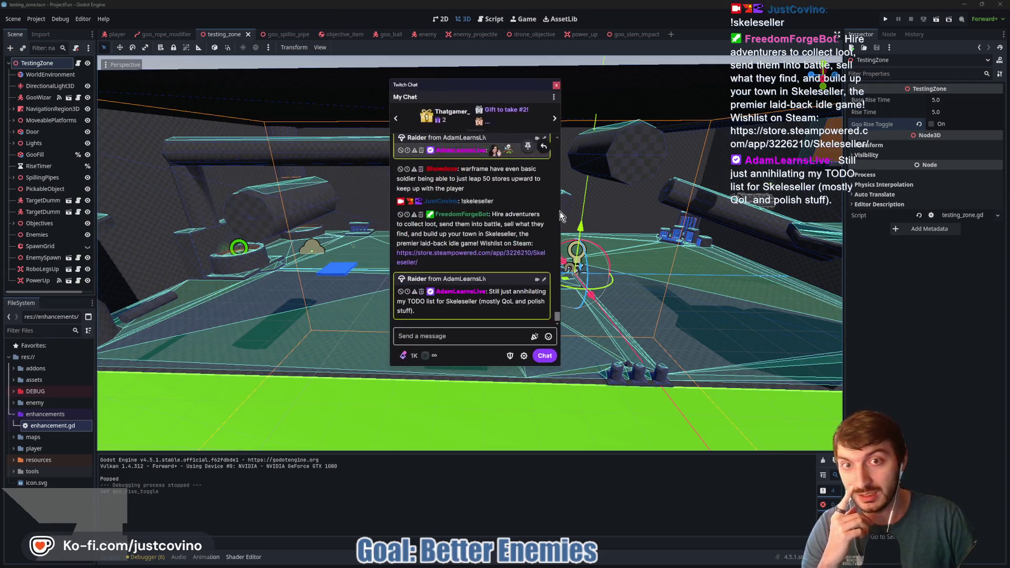
# Open the Skeleseller Steam store link from chat and scroll through the page
pyautogui.click(489, 257)
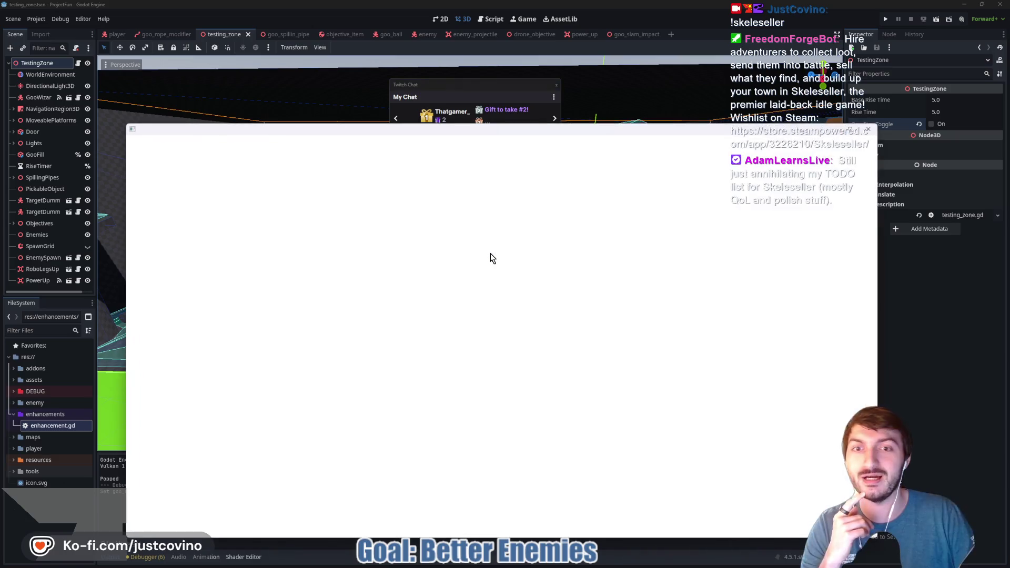
pyautogui.moveTo(473, 129); pyautogui.dragTo(473, 63)
pyautogui.scroll(-2, 478, 246)
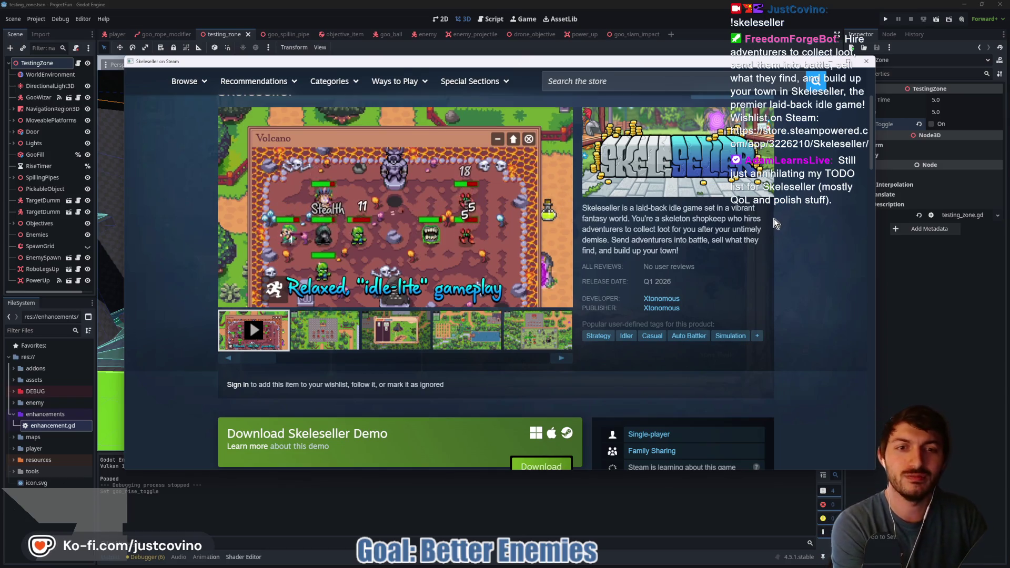
# Close the store page and chat, then start a new ProjectFun run with F5
pyautogui.click(866, 63)
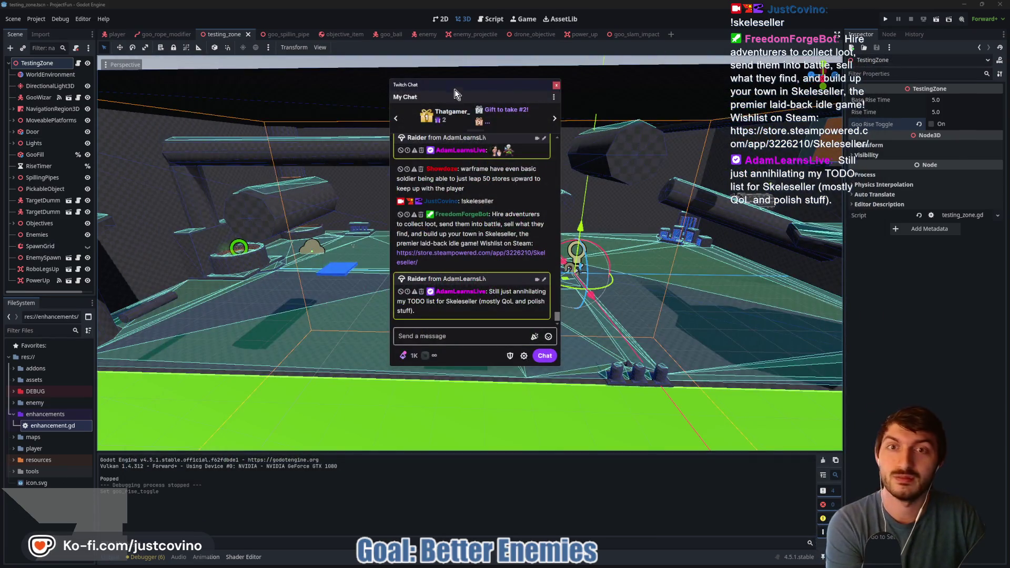
pyautogui.hotkey('alt', 'Tab')
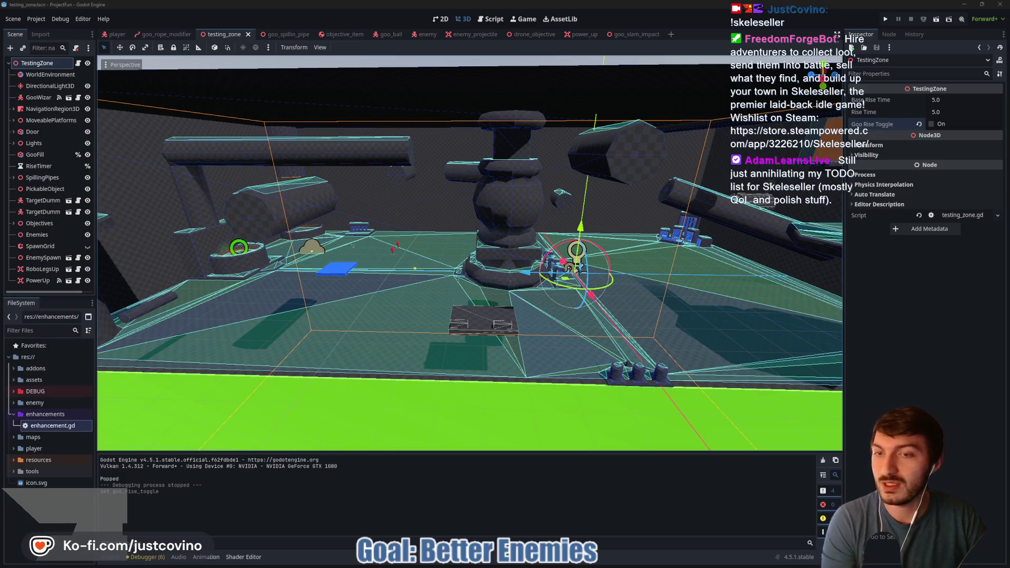
pyautogui.press('F5')
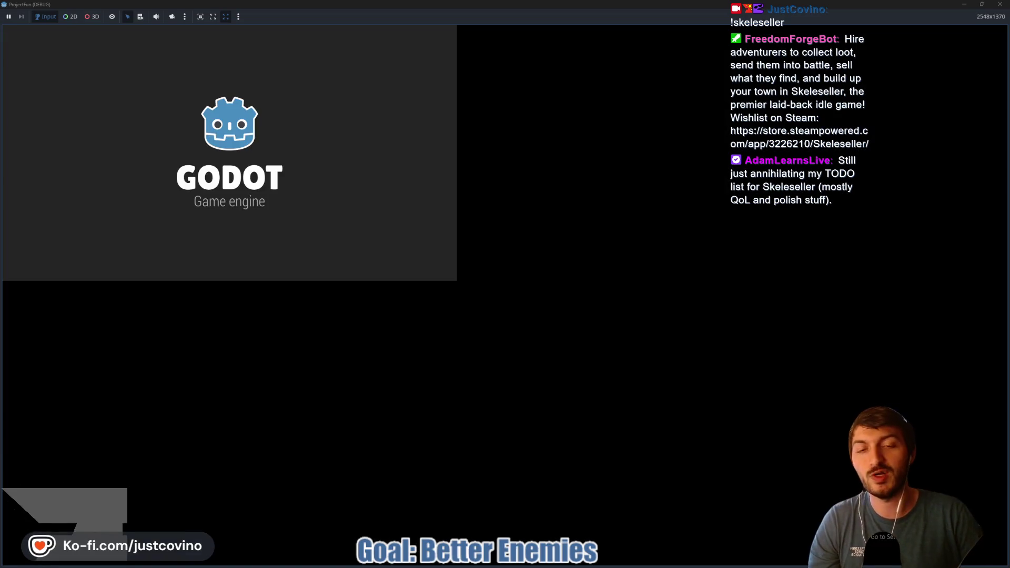
pyautogui.press('w')
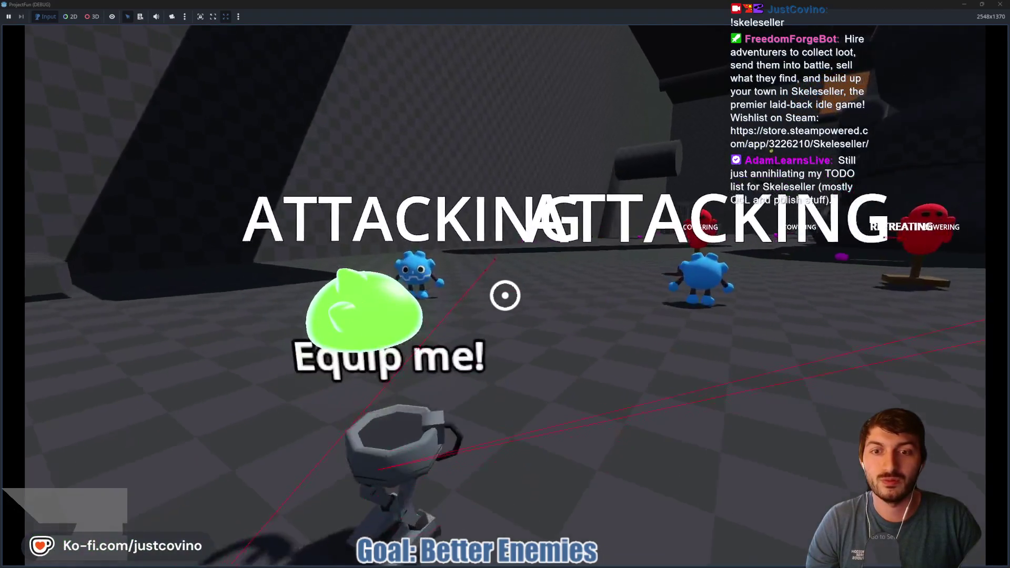
pyautogui.press('e')
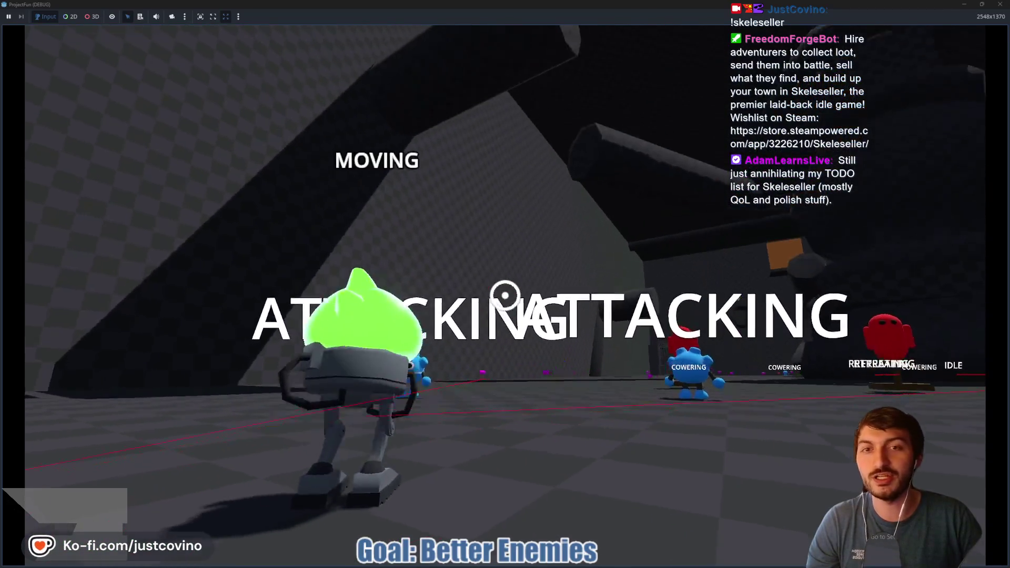
pyautogui.click(505, 295)
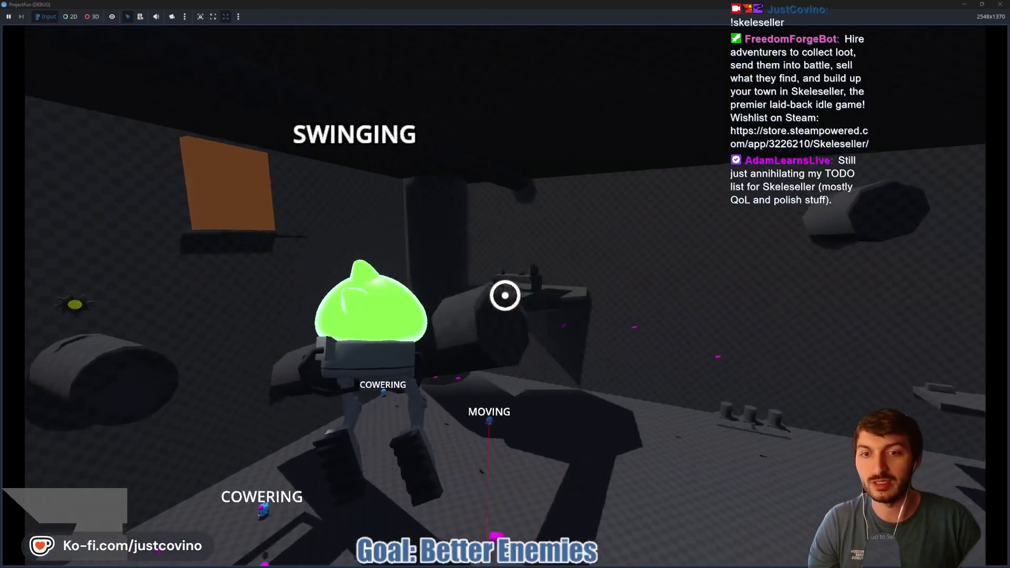
pyautogui.click(504, 295)
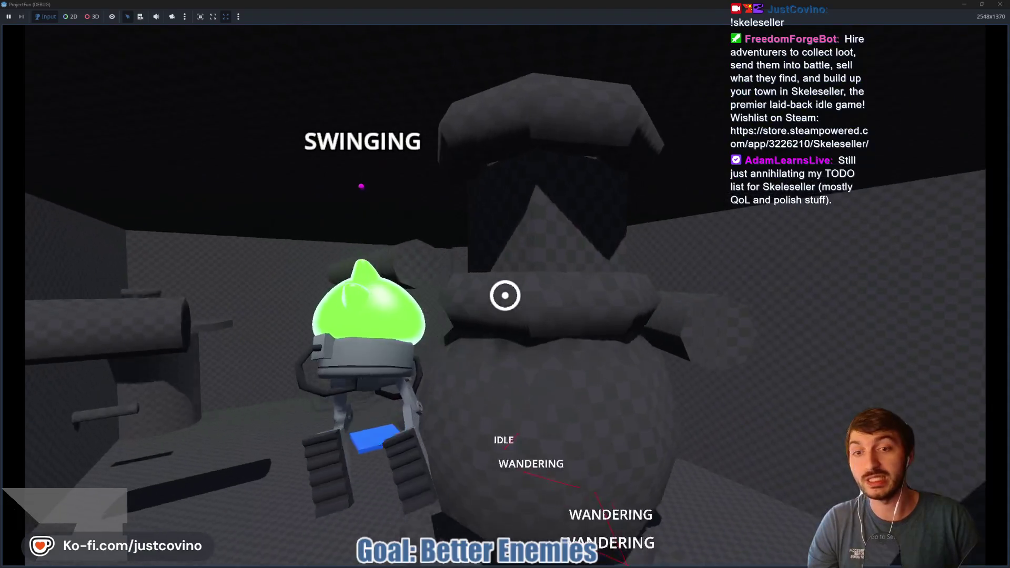
pyautogui.click(505, 295)
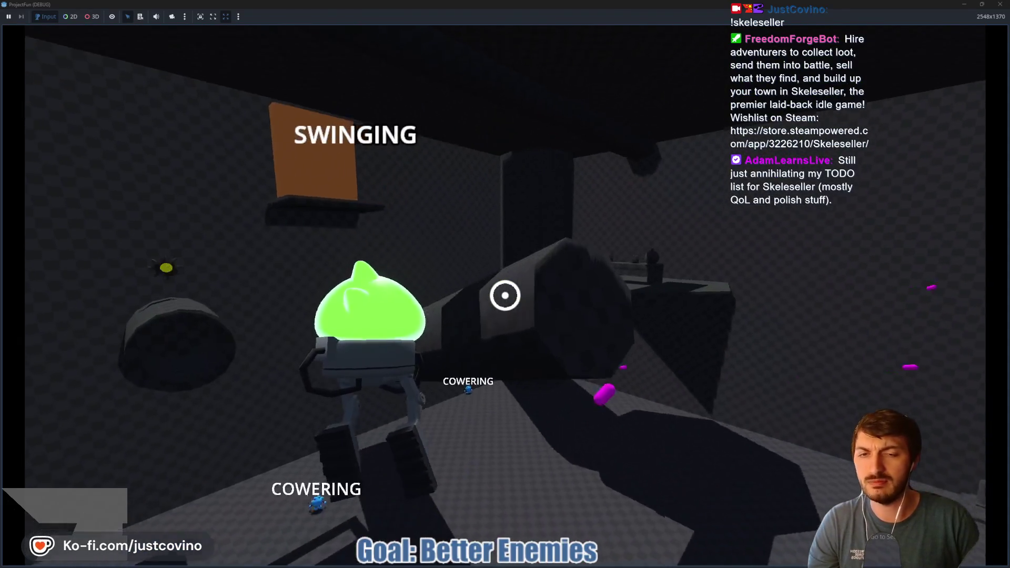
pyautogui.click(505, 295)
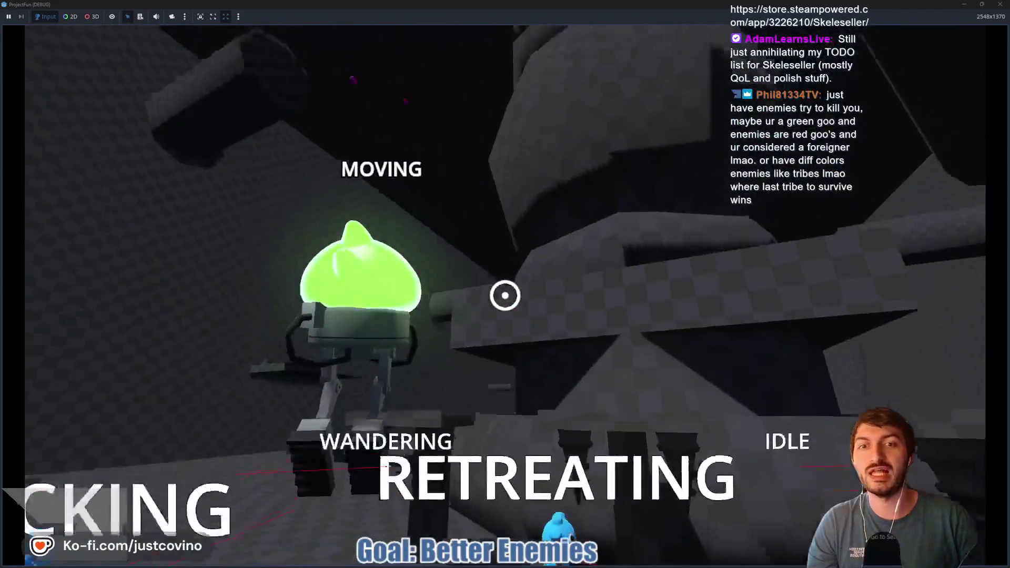
pyautogui.click(505, 296)
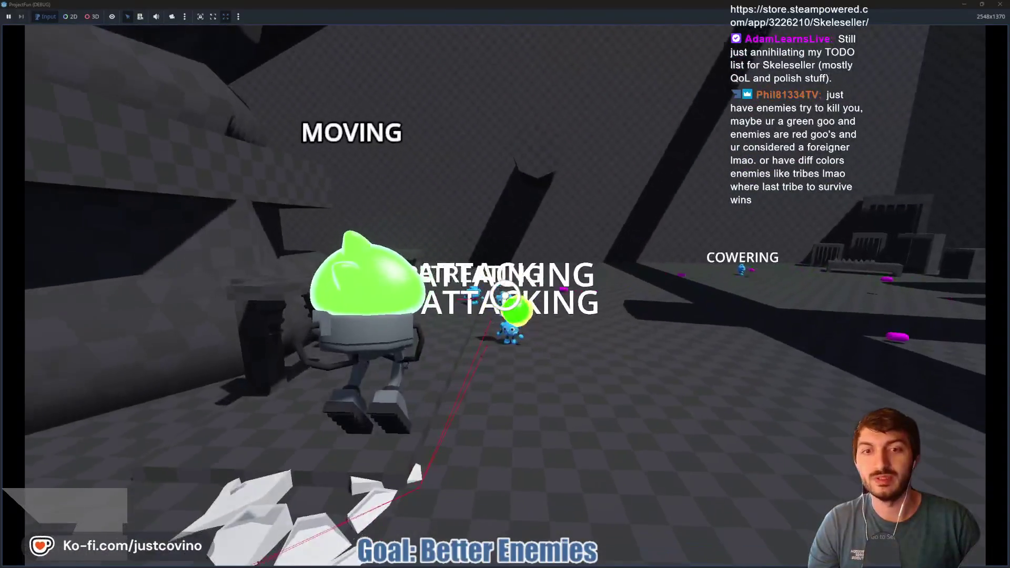
pyautogui.click(505, 295)
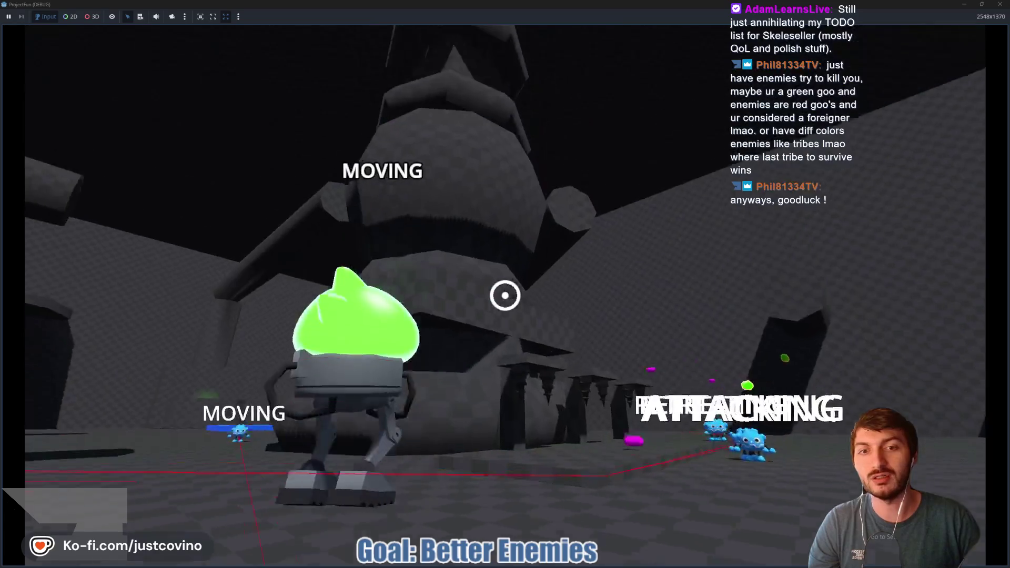
pyautogui.click(505, 295)
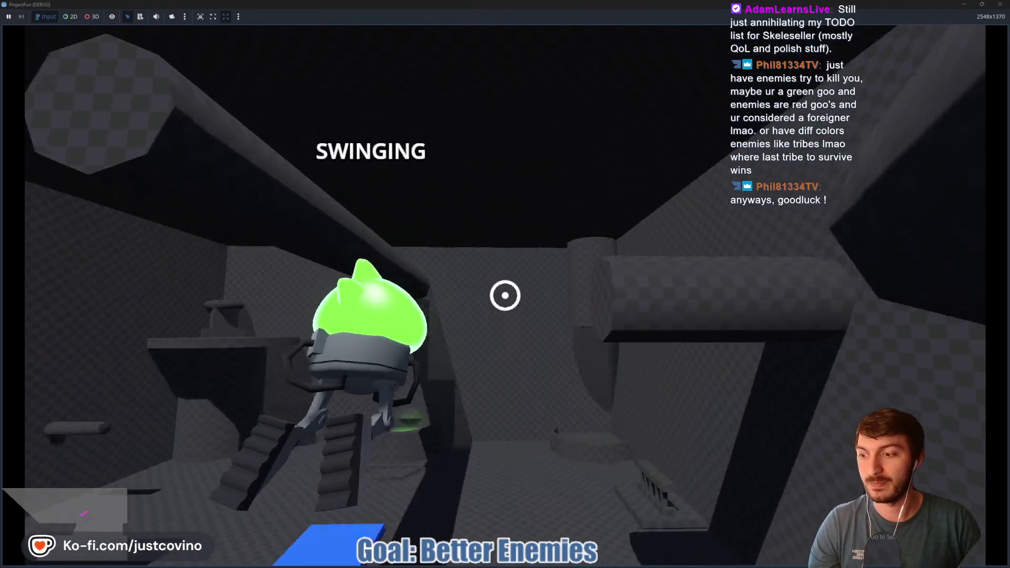
pyautogui.click(505, 295)
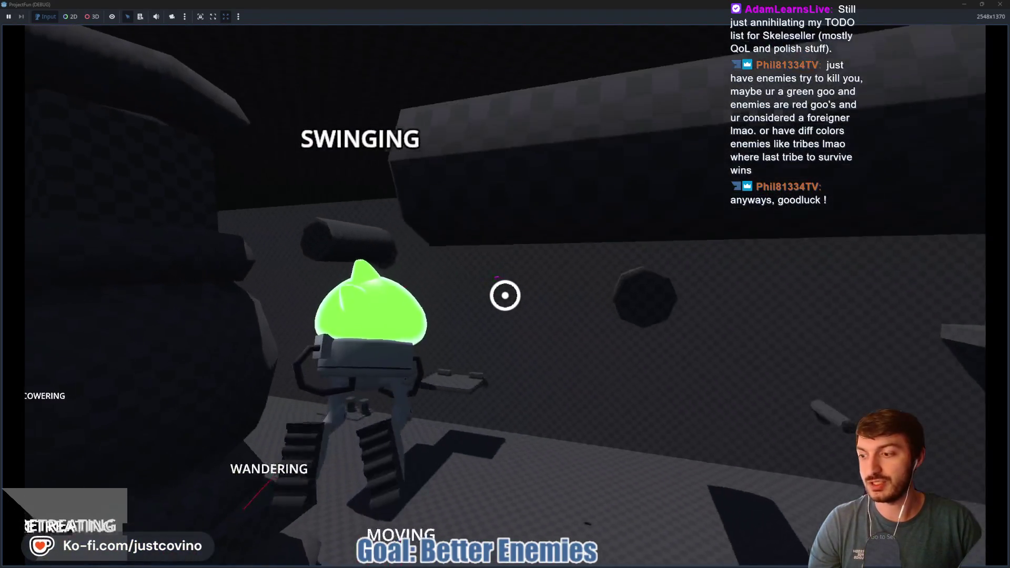
pyautogui.click(505, 296)
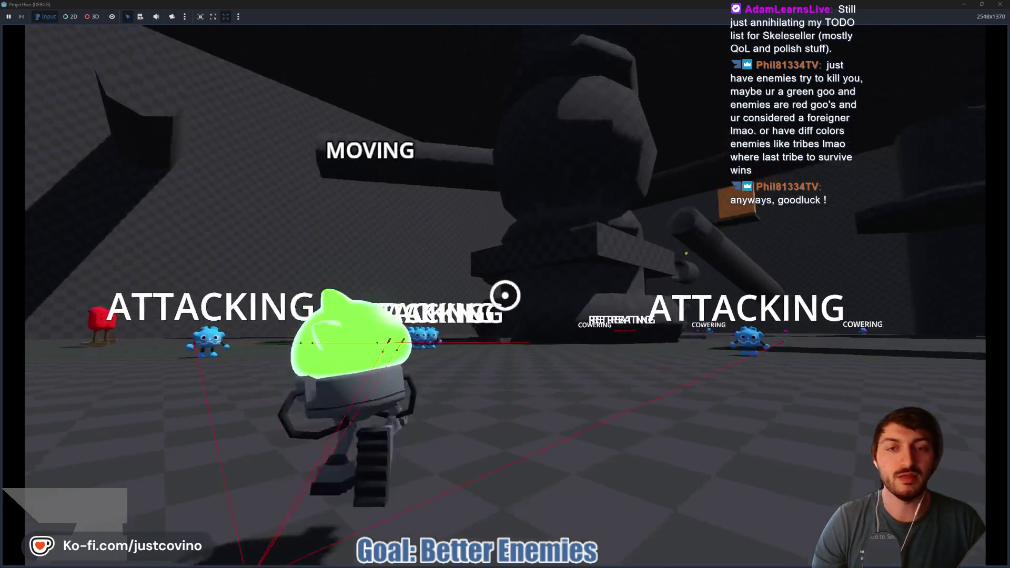
pyautogui.click(505, 295)
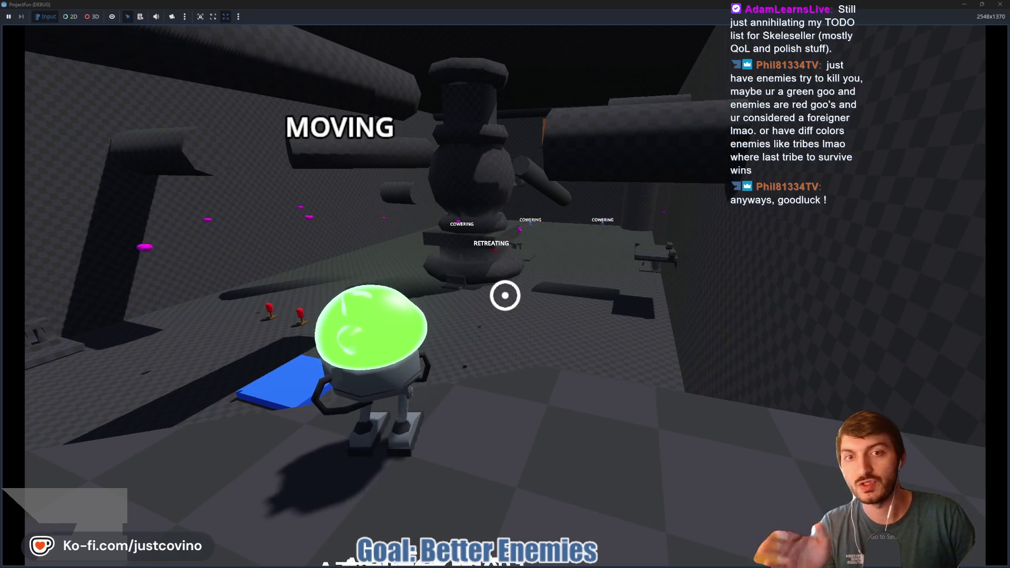
pyautogui.press('F8')
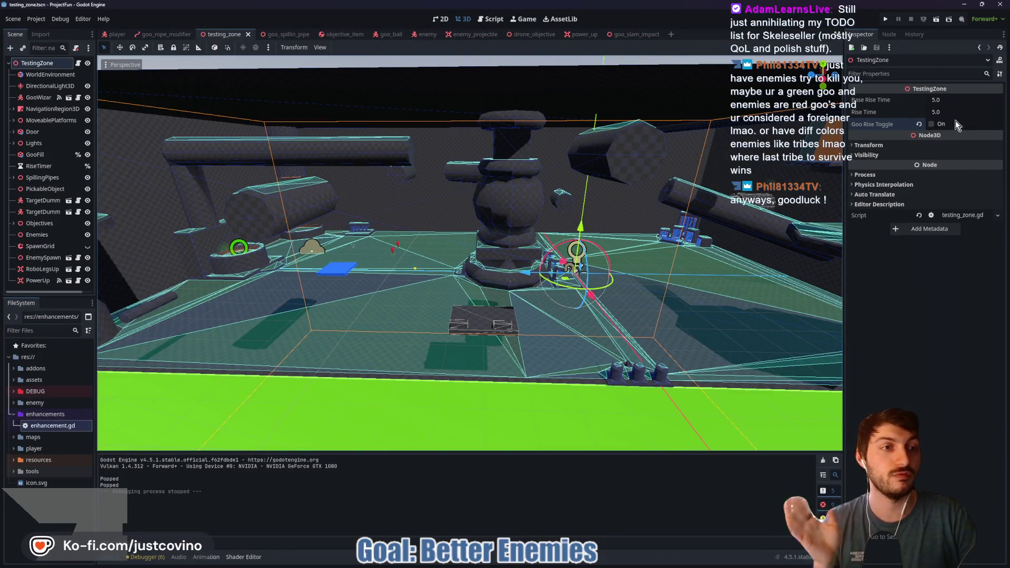
# Re-enable Goo Rise Toggle and run the testing_zone scene again
pyautogui.click(932, 125)
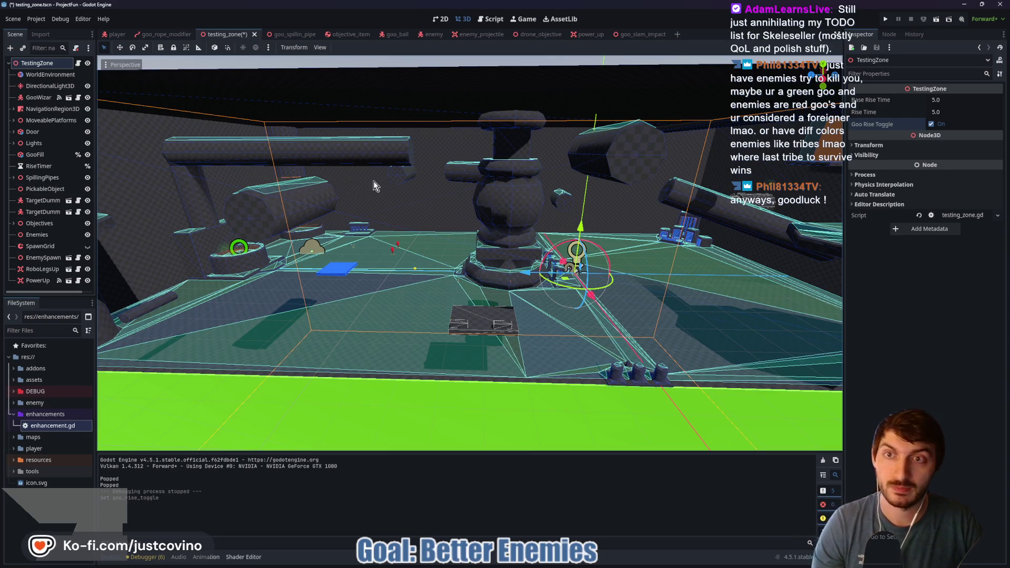
pyautogui.press('F6')
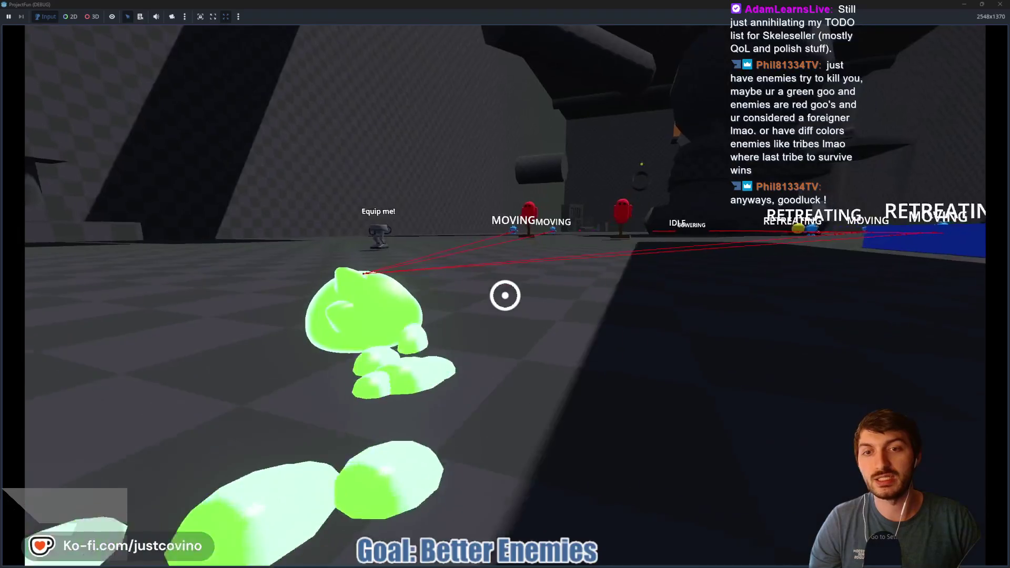
# Mount the spare robot and grapple-slam across the green and blue floors toward the enemies
pyautogui.press('w')
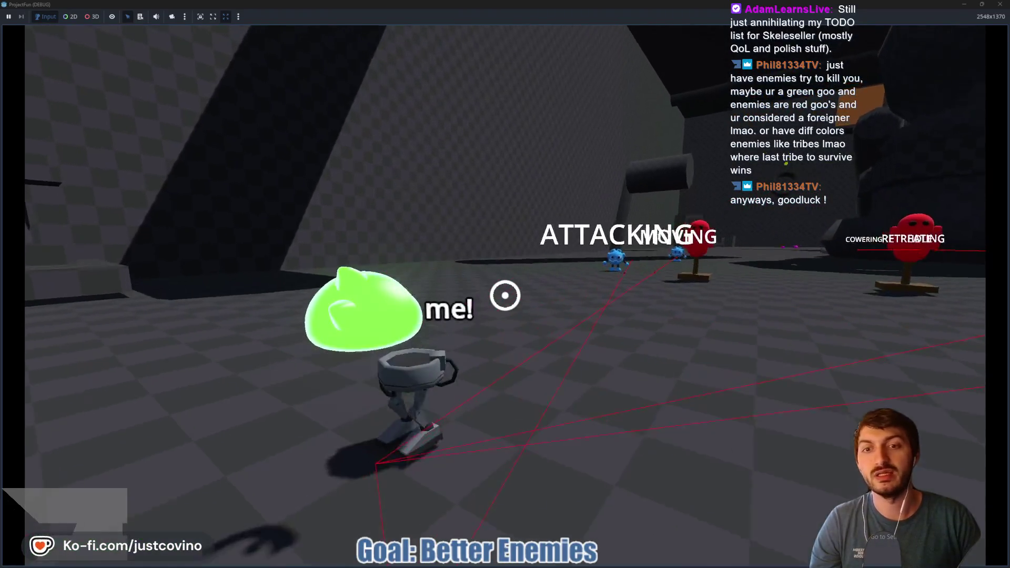
pyautogui.press('e')
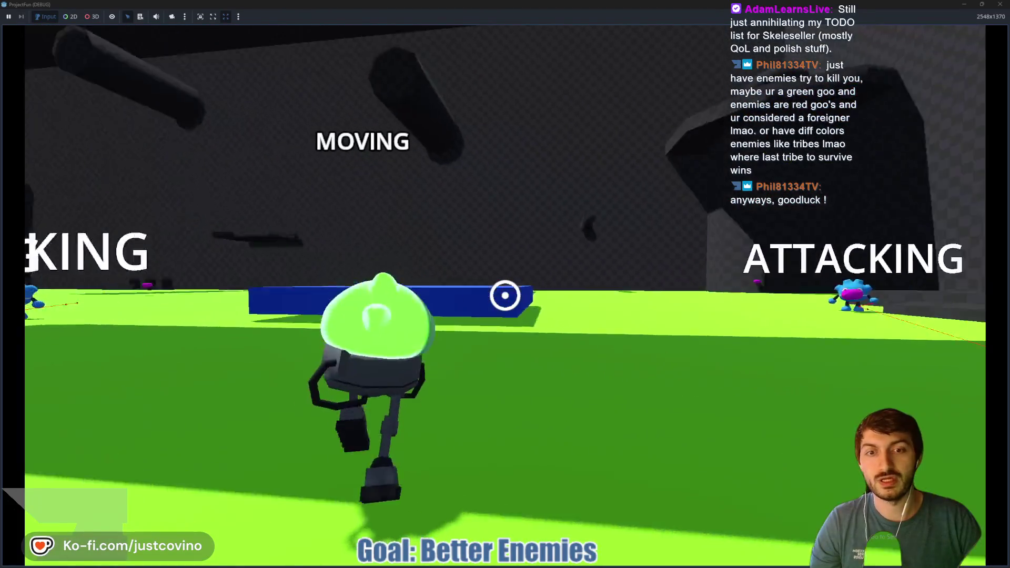
pyautogui.press('w')
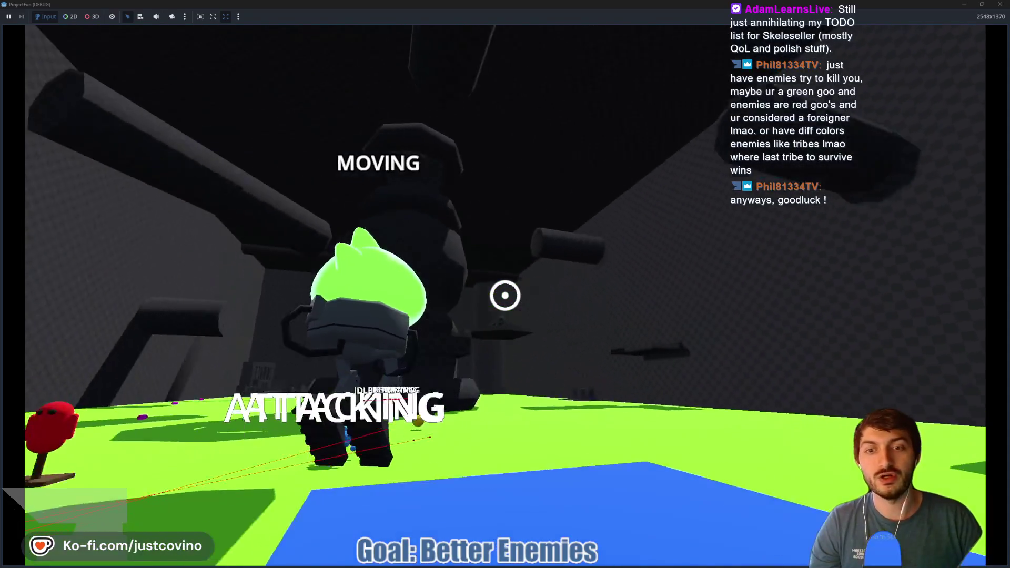
pyautogui.click(505, 295)
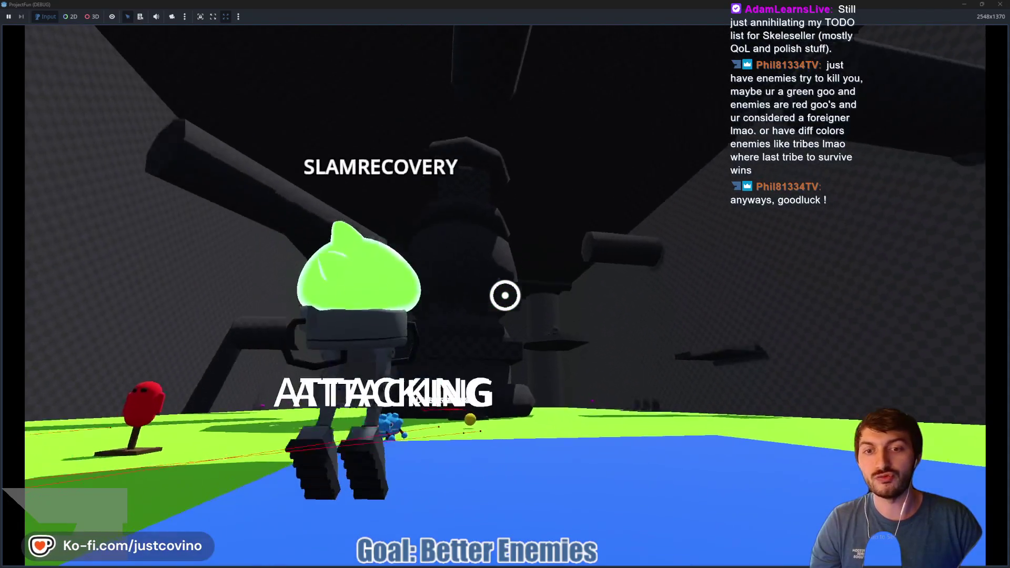
pyautogui.press('w')
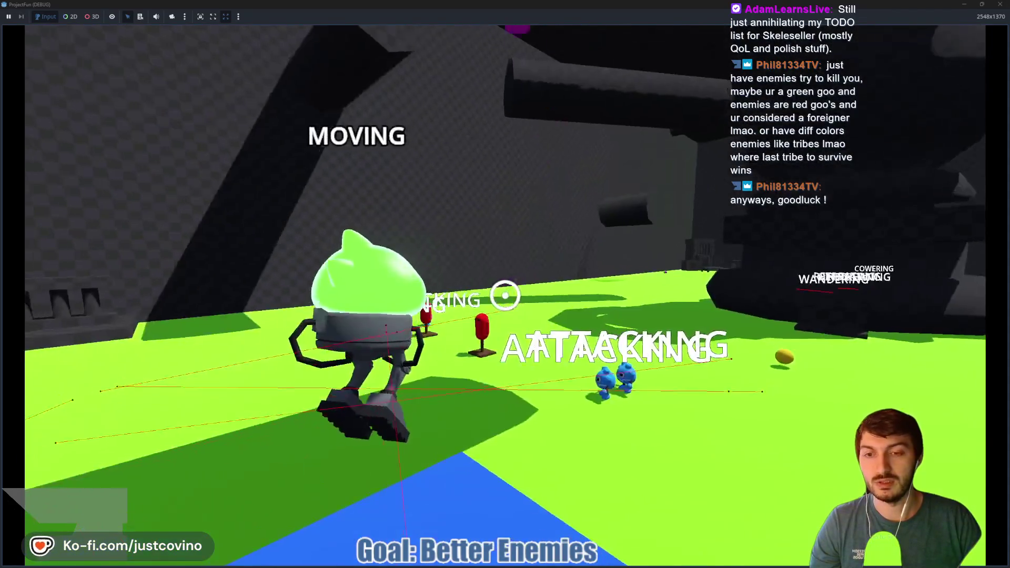
pyautogui.click(505, 295)
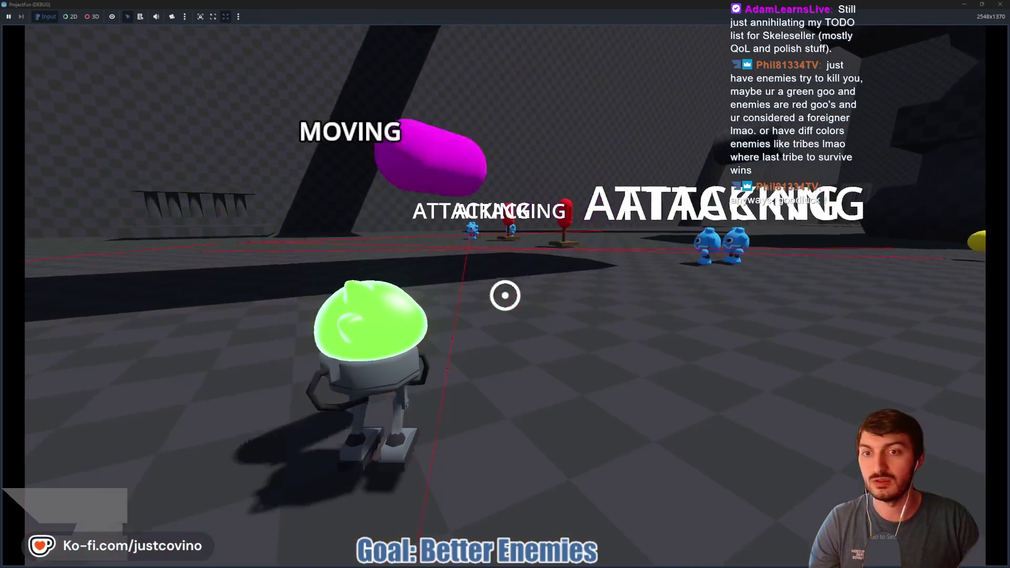
pyautogui.press('w')
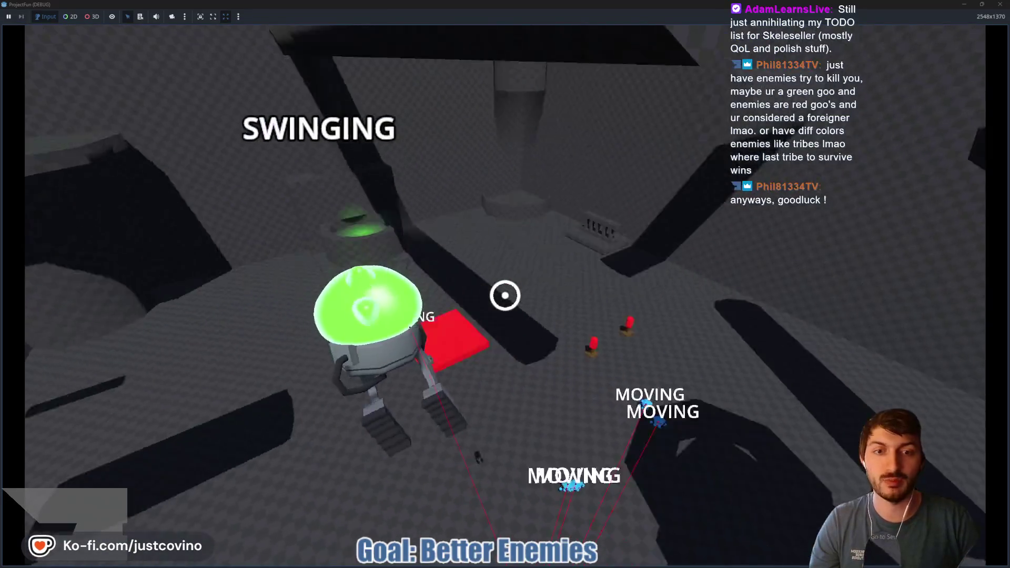
pyautogui.click(505, 295)
pyautogui.press('w')
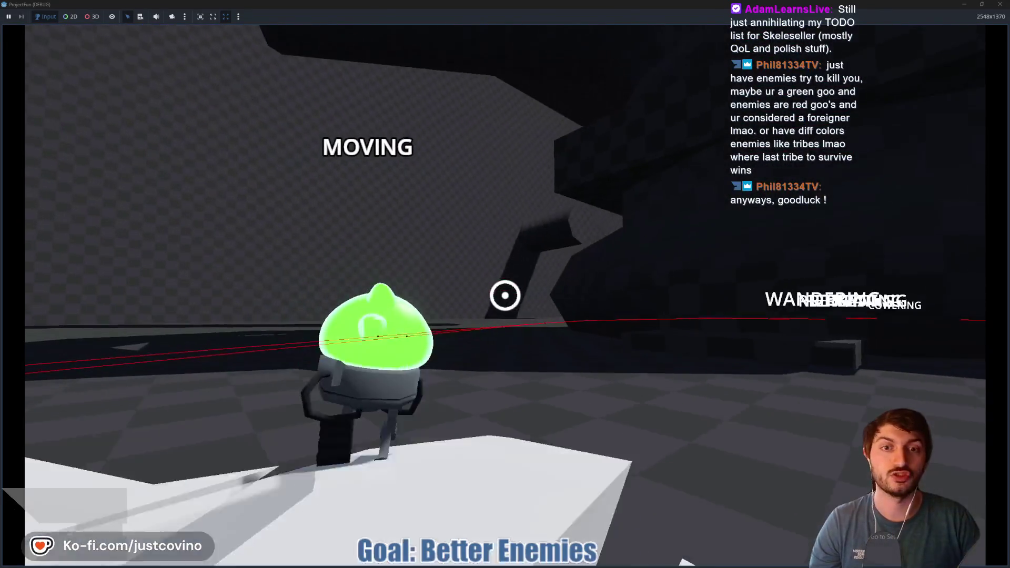
# Swing around the level on grapple ropes, stop the game with F8, and bring up the browser
pyautogui.click(505, 295)
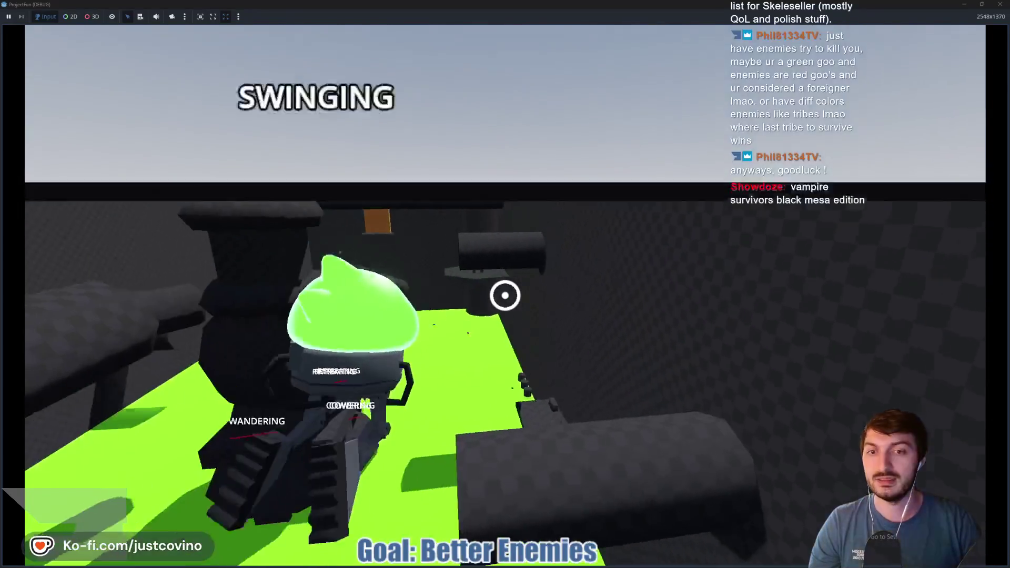
pyautogui.click(505, 295)
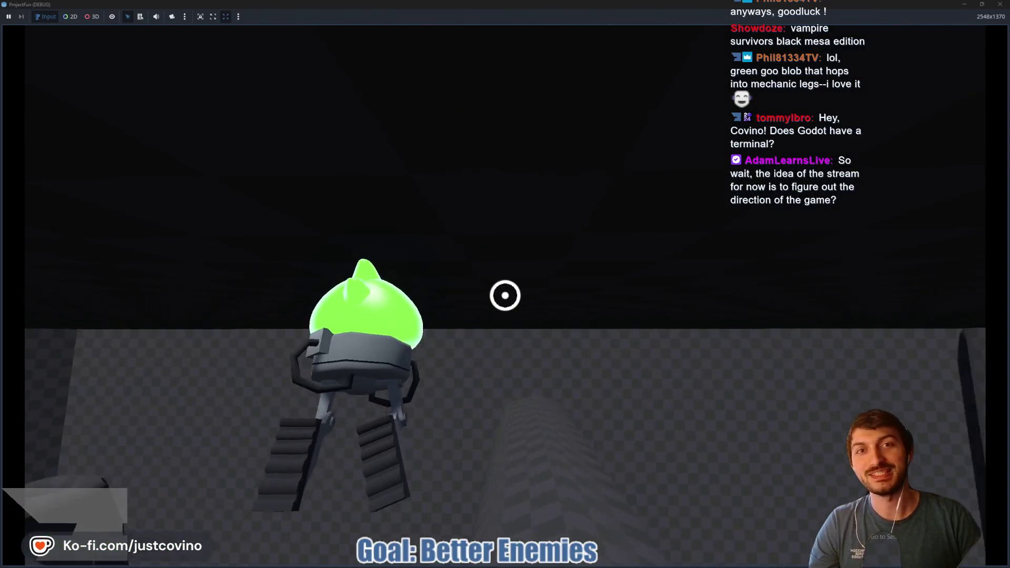
pyautogui.click(505, 295)
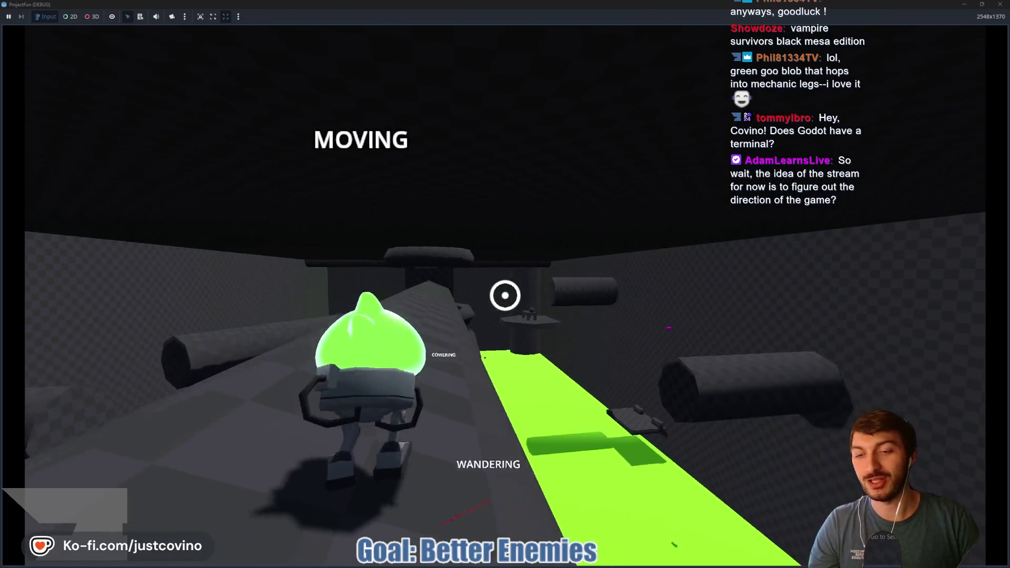
pyautogui.press('F8')
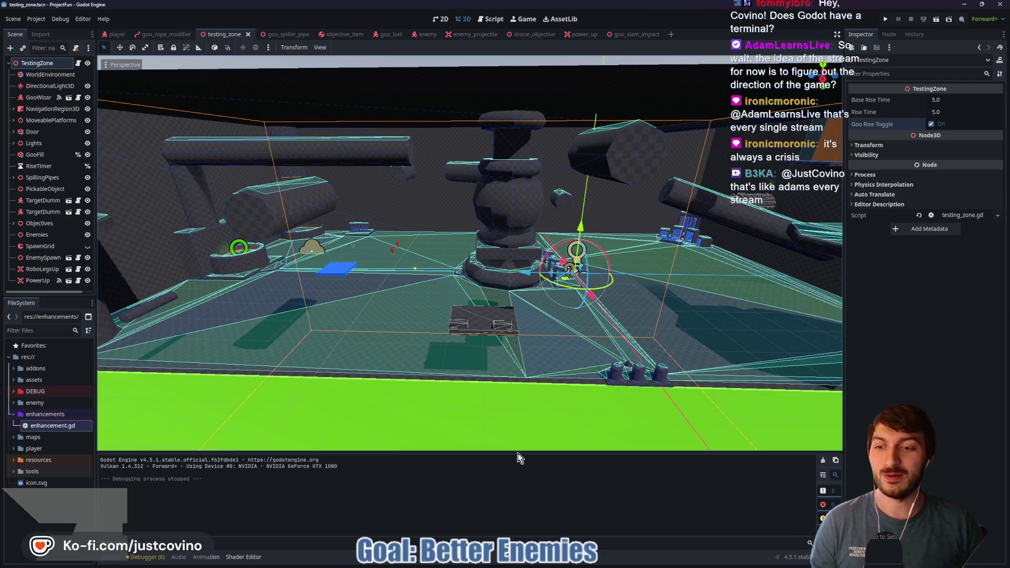
pyautogui.click(562, 563)
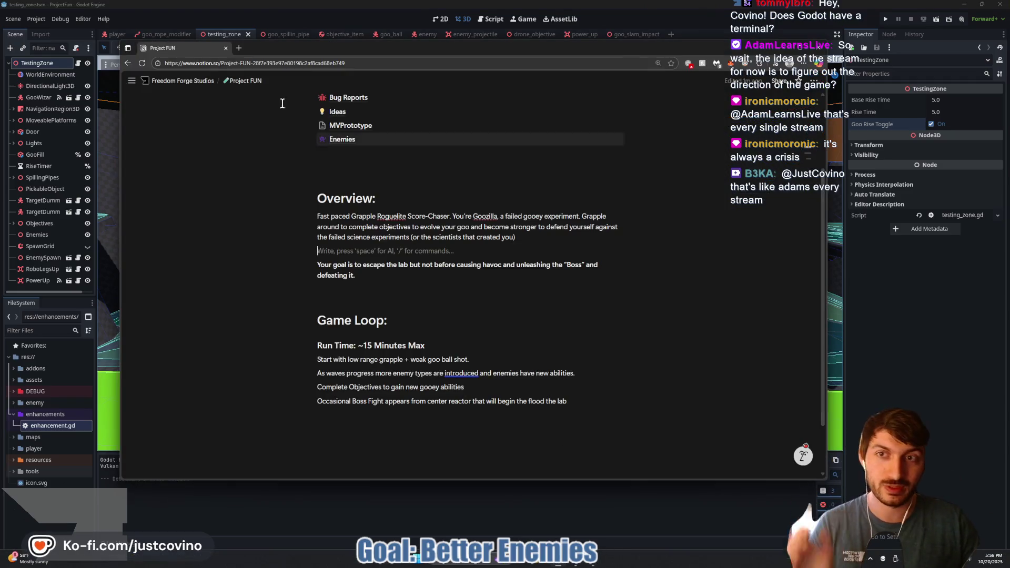
# Load itch.io in a new tab, visit the Freedom Forge Studios profile, and copy the Bear Attack Simulator link
pyautogui.click(241, 49)
pyautogui.write('itch')
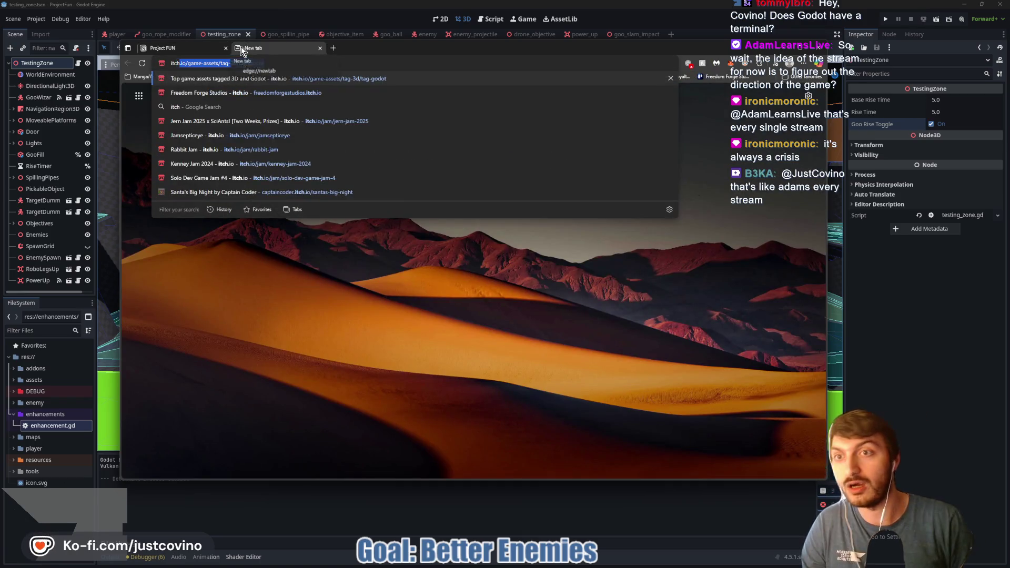
pyautogui.press('Return')
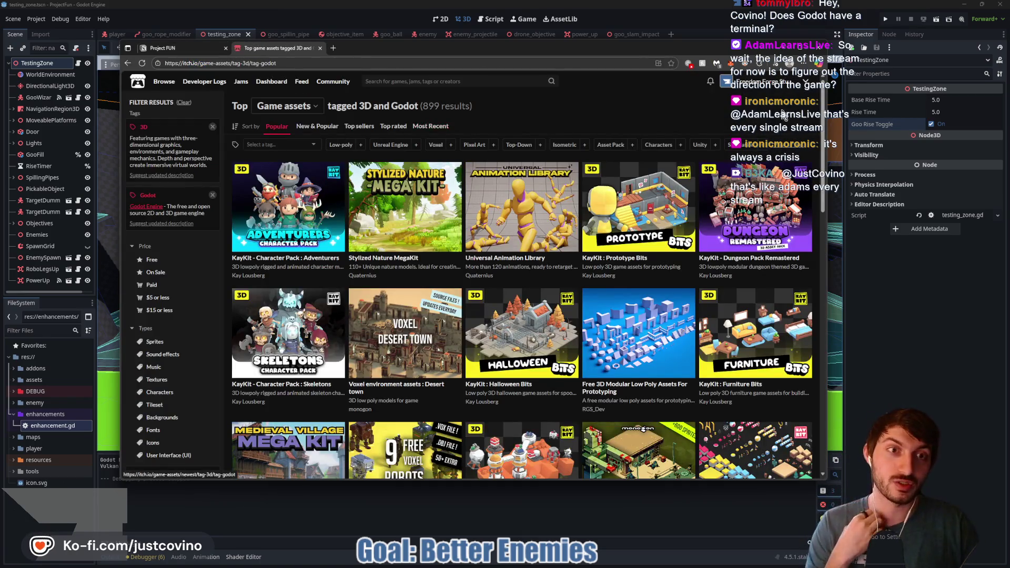
pyautogui.click(760, 83)
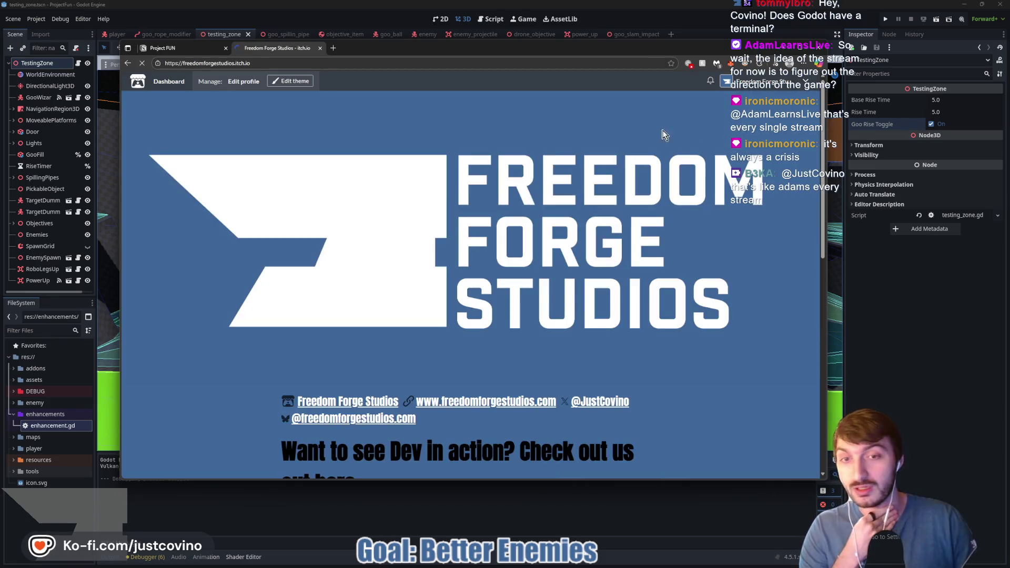
pyautogui.scroll(-7, 593, 270)
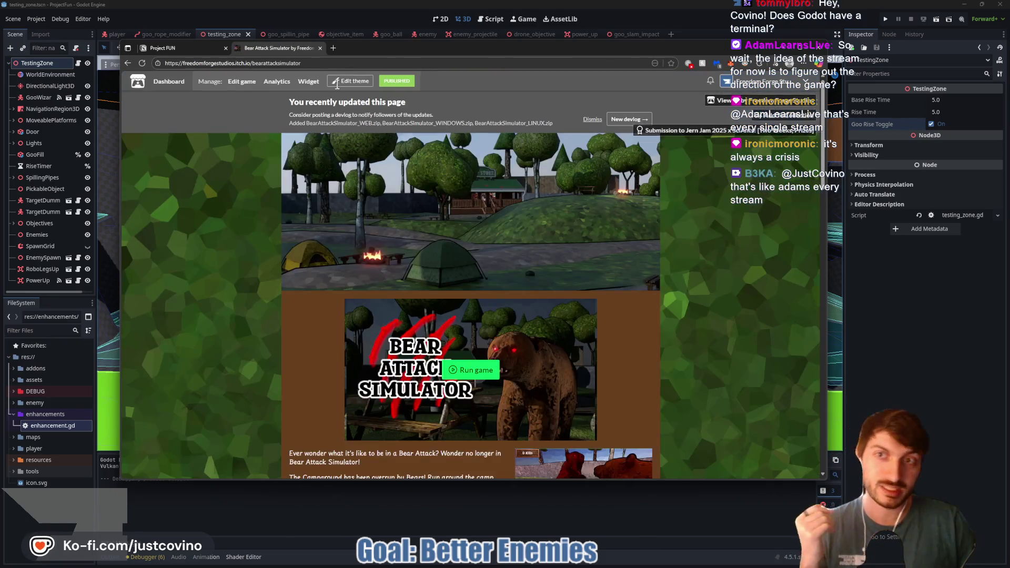
pyautogui.click(331, 63)
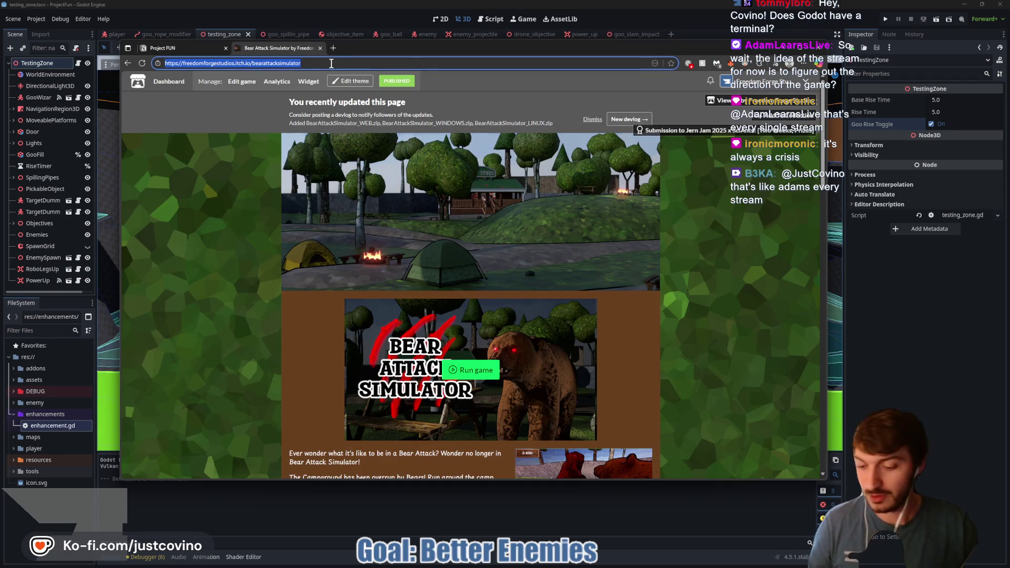
pyautogui.hotkey('alt', 'Tab')
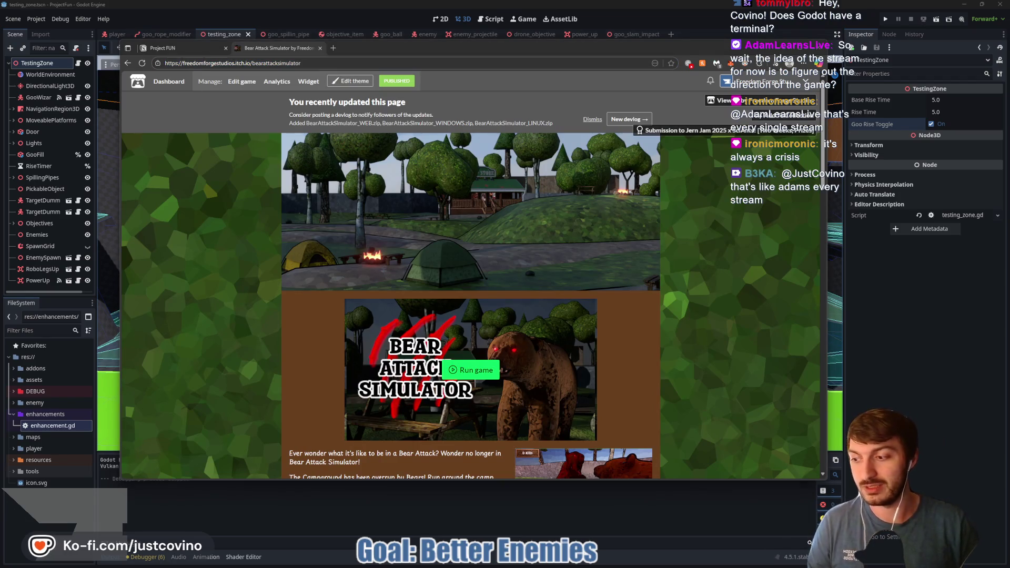
# View Bear Attack Simulator's screenshots, mark the left fist, then close the tab and return to Godot
pyautogui.scroll(-5, 618, 276)
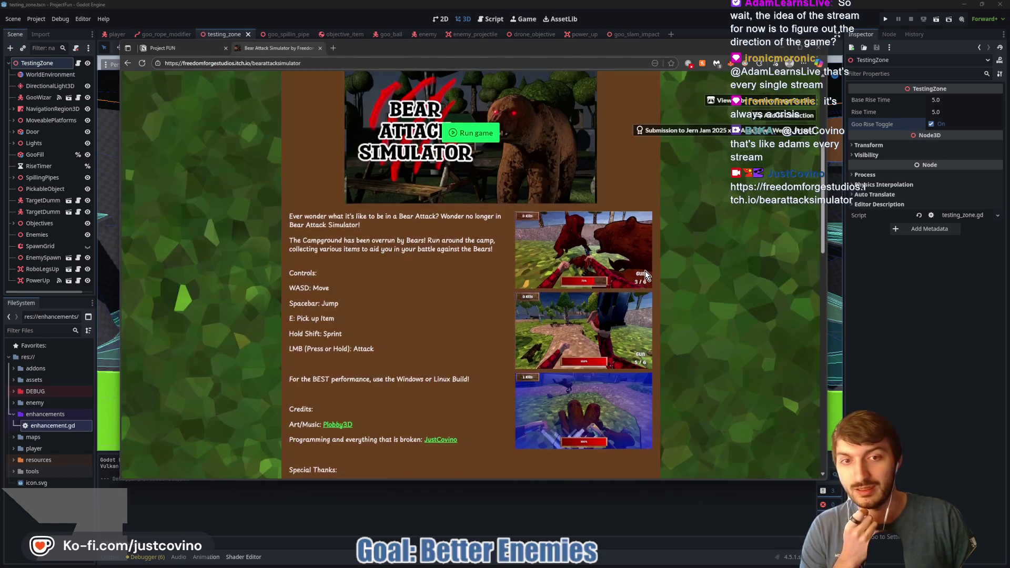
pyautogui.scroll(-2, 645, 274)
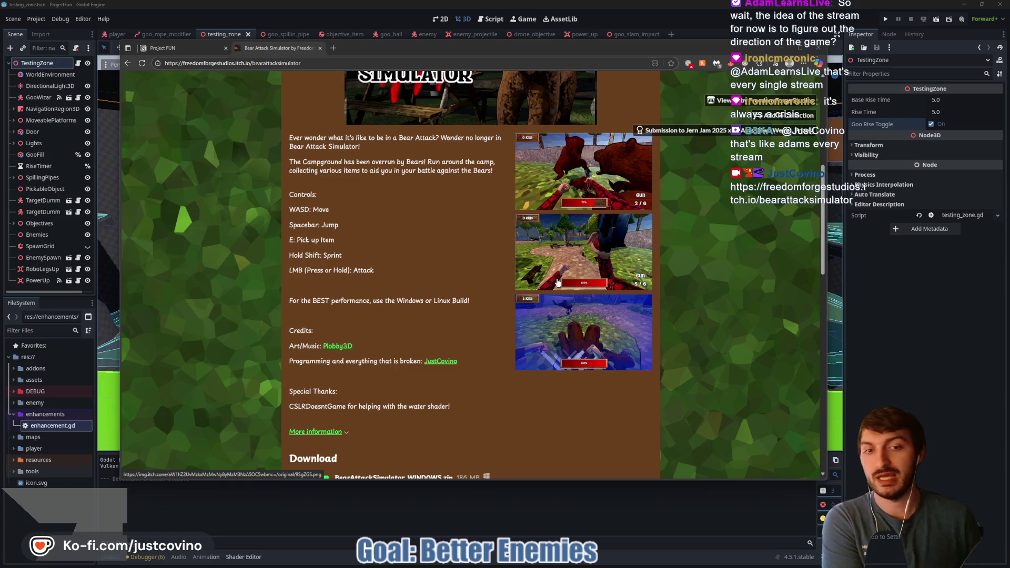
pyautogui.click(586, 332)
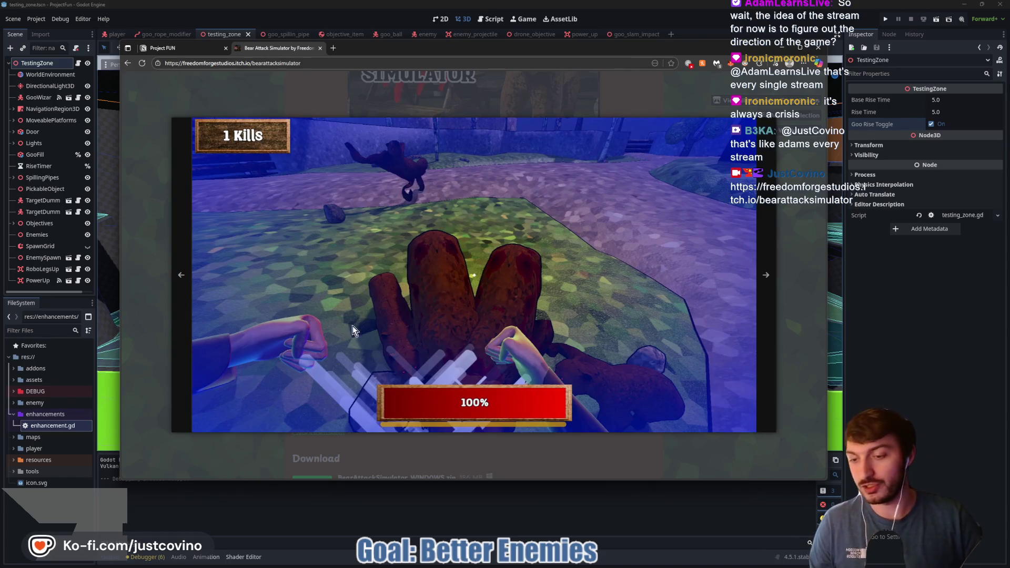
pyautogui.moveTo(326, 263); pyautogui.dragTo(301, 315)
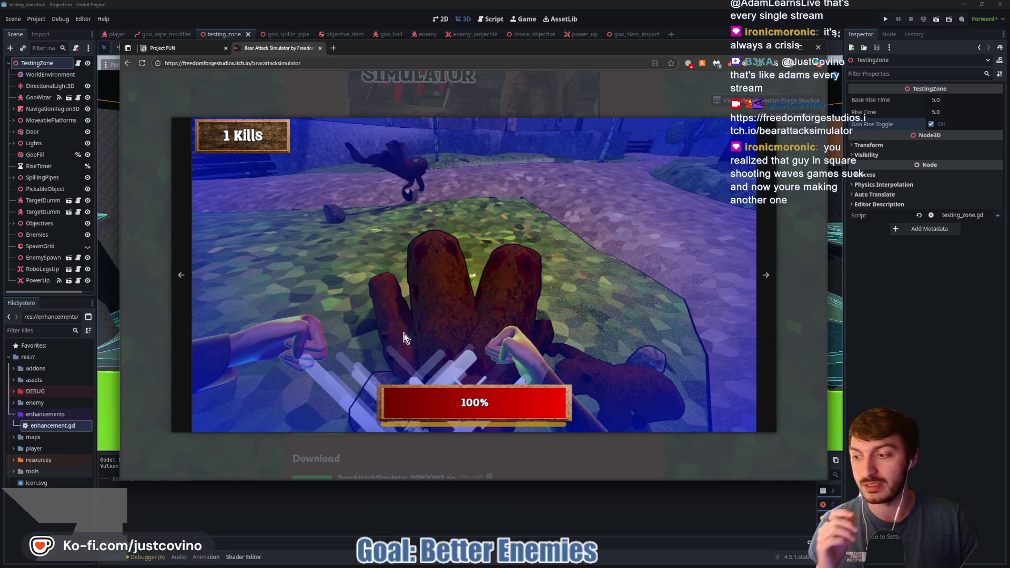
pyautogui.click(798, 215)
pyautogui.click(584, 332)
pyautogui.click(797, 287)
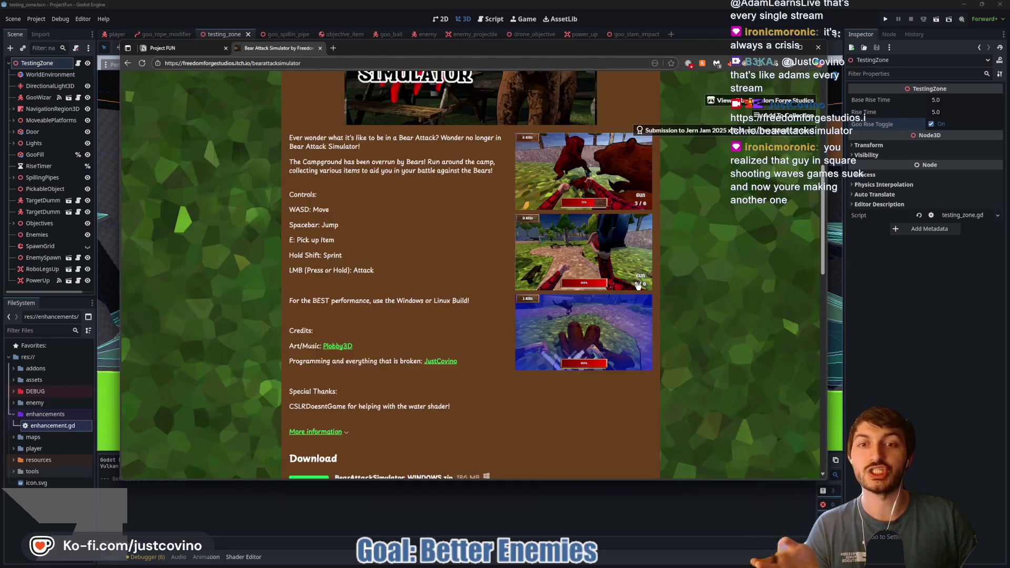
pyautogui.click(320, 48)
pyautogui.hotkey('alt', 'Tab')
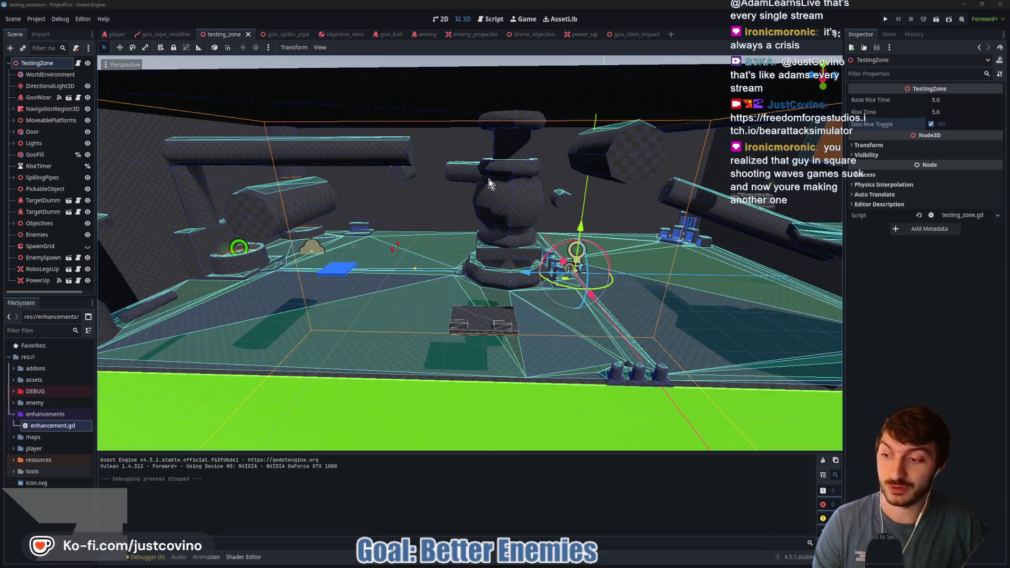
# Turn off Goo Rise Toggle, save testing_zone, and open File Explorer with Win+E
pyautogui.moveTo(489, 181)
pyautogui.mouseDown()
pyautogui.moveTo(574, 205)
pyautogui.moveTo(470, 201)
pyautogui.mouseUp()
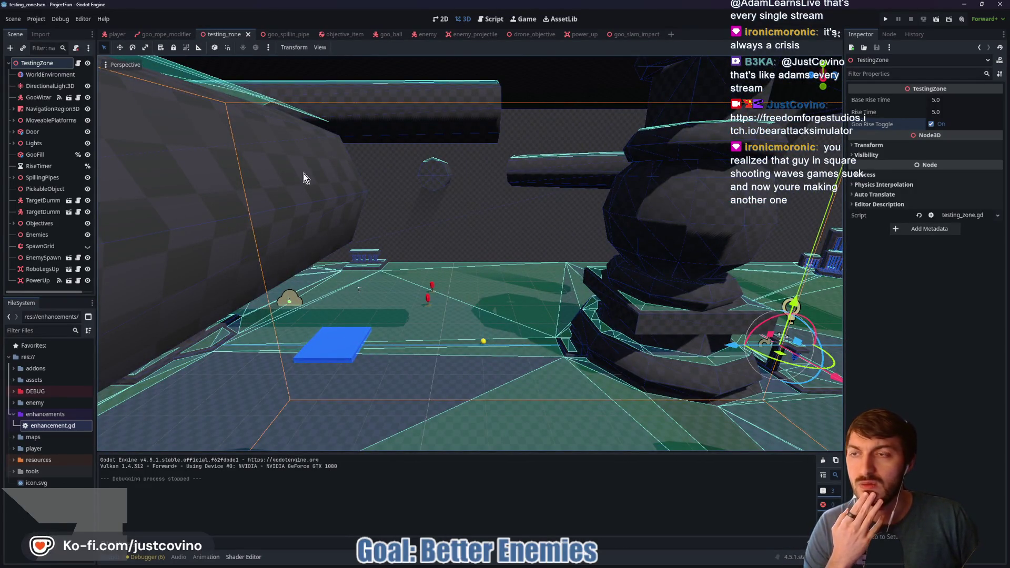
pyautogui.click(939, 125)
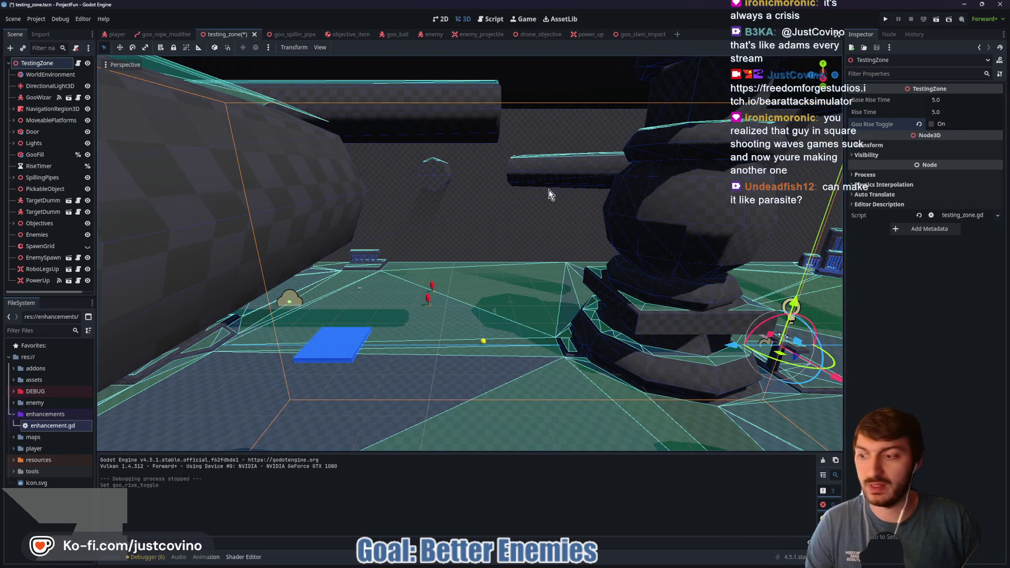
pyautogui.hotkey('ctrl', 's')
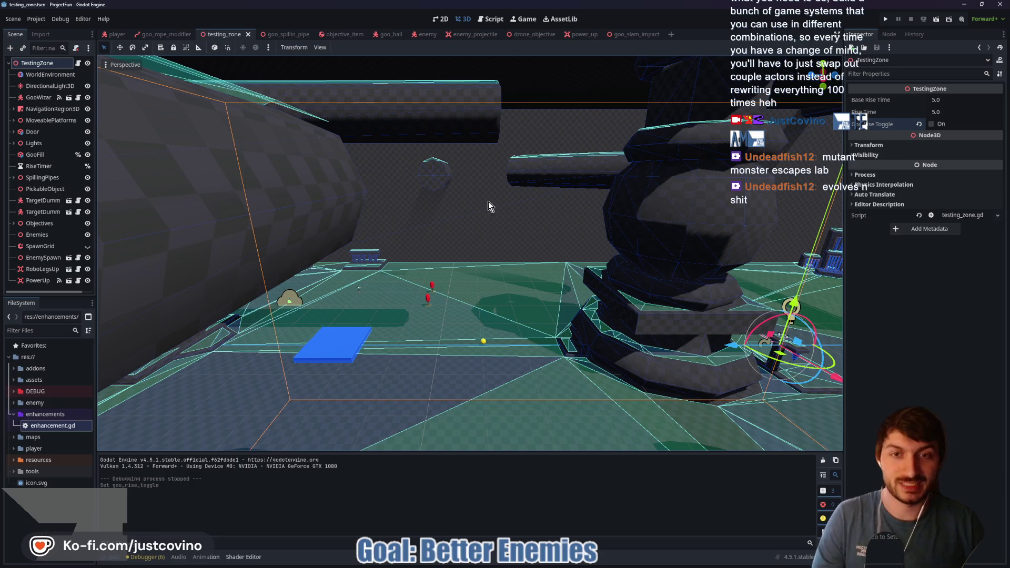
pyautogui.moveTo(541, 566)
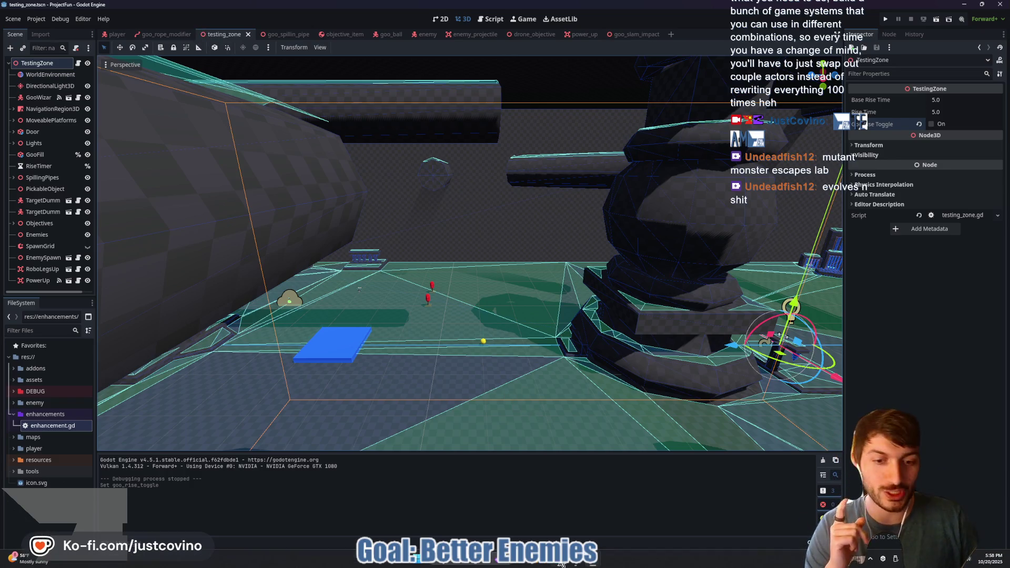
pyautogui.press('super+e')
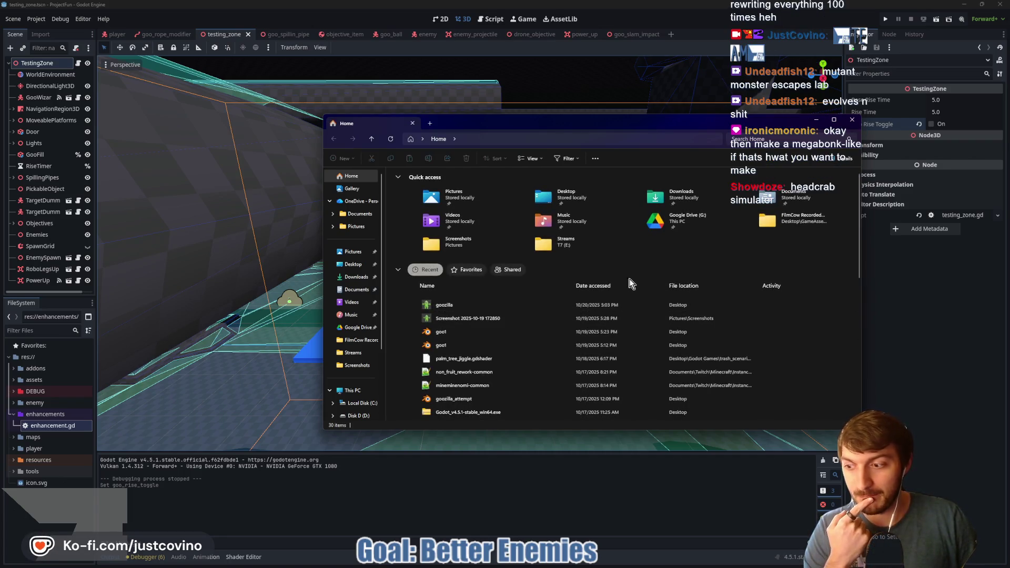
# Preview goozilla.png, close it and File Explorer, and return to the player scene
pyautogui.doubleClick(444, 305)
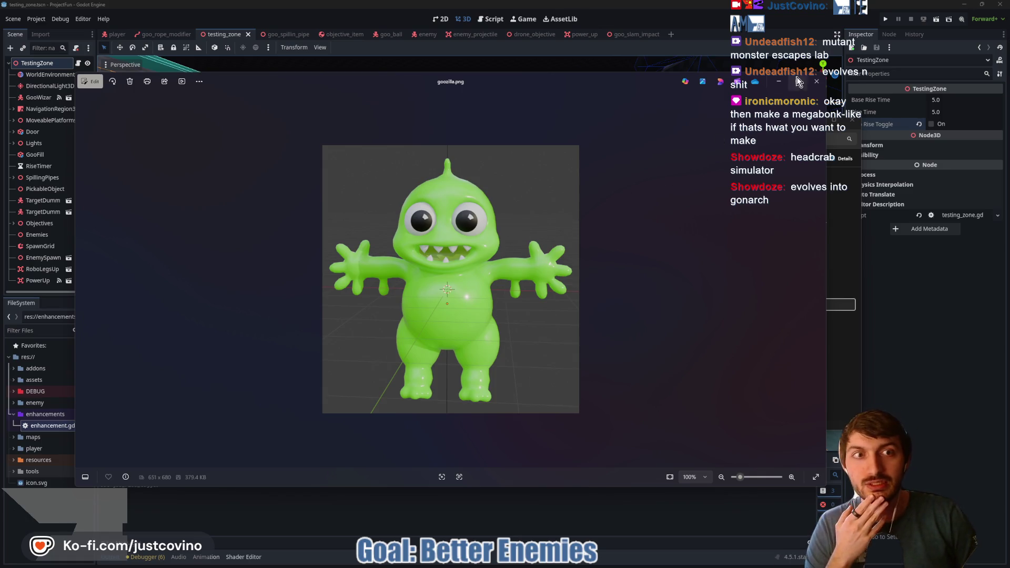
pyautogui.click(816, 82)
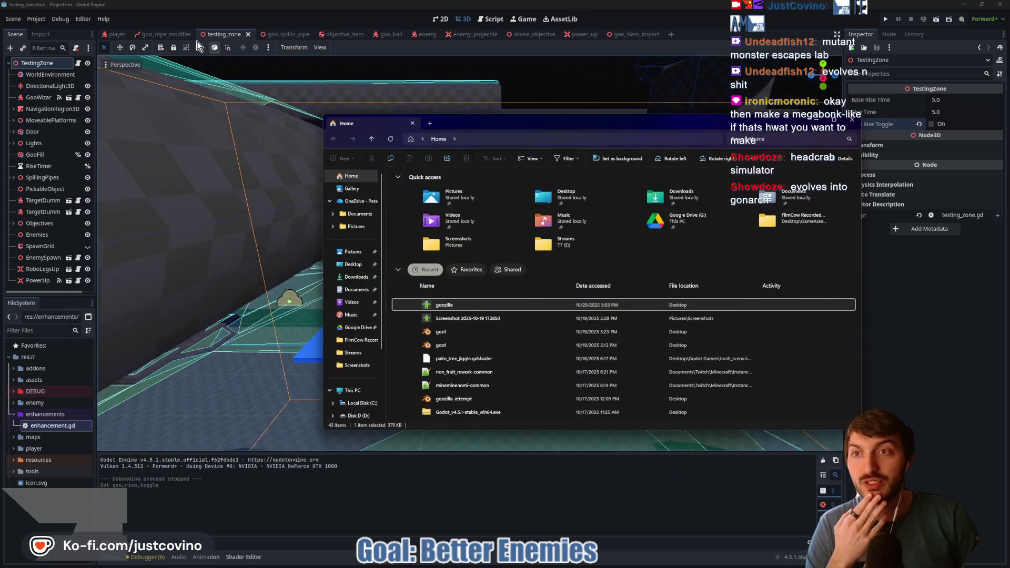
pyautogui.click(853, 123)
pyautogui.click(113, 35)
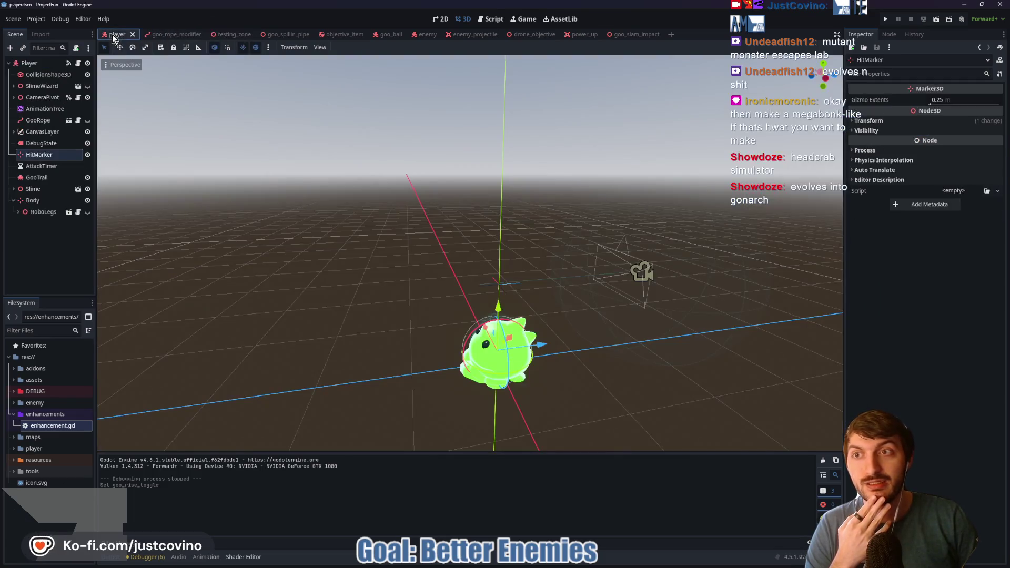
# Orbit, focus and zoom around the player slime model, then return to the testing_zone tab
pyautogui.moveTo(557, 277); pyautogui.dragTo(668, 277)
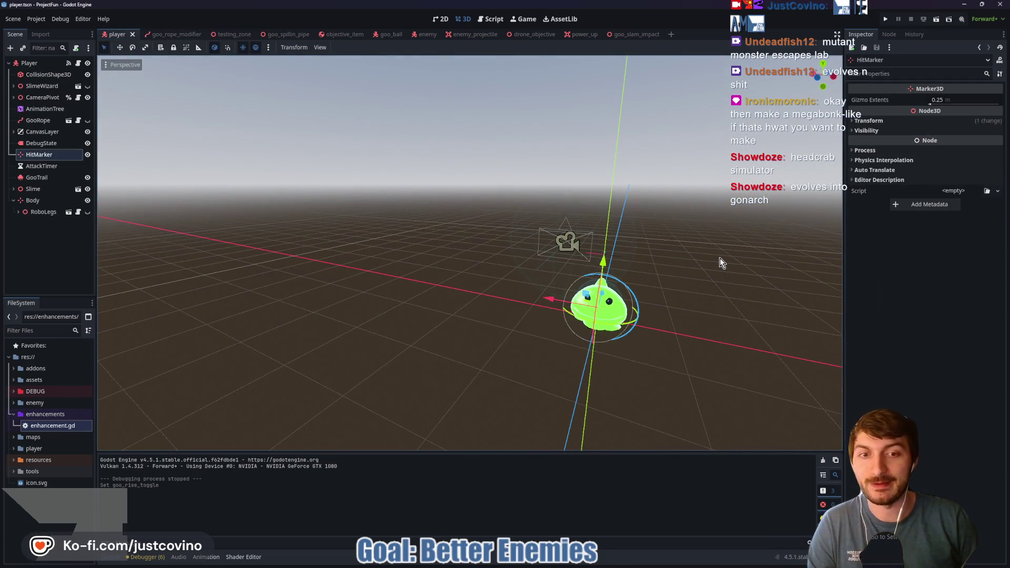
pyautogui.press('f')
pyautogui.scroll(4, 591, 304)
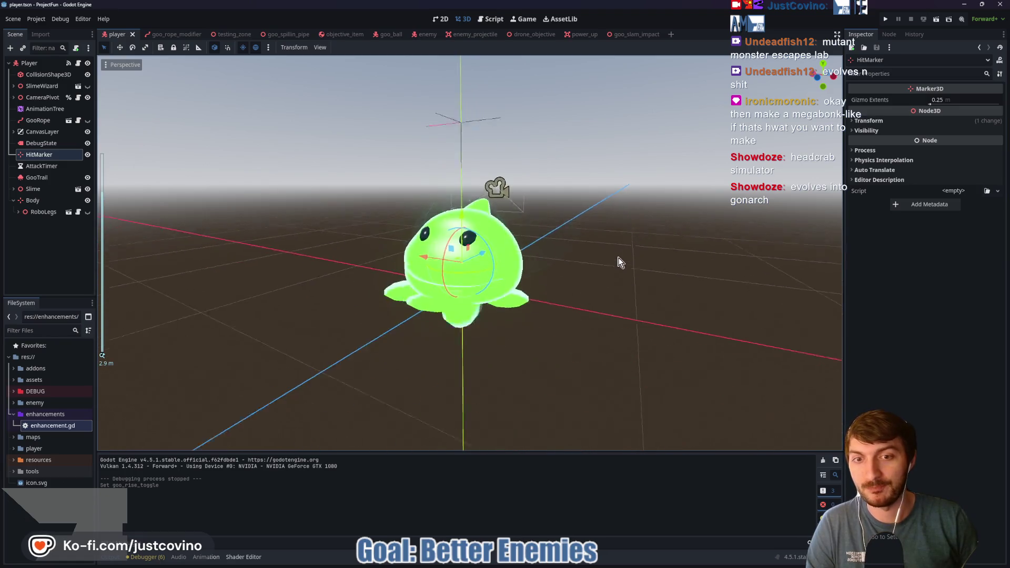
pyautogui.scroll(-2, 616, 304)
pyautogui.scroll(2, 610, 305)
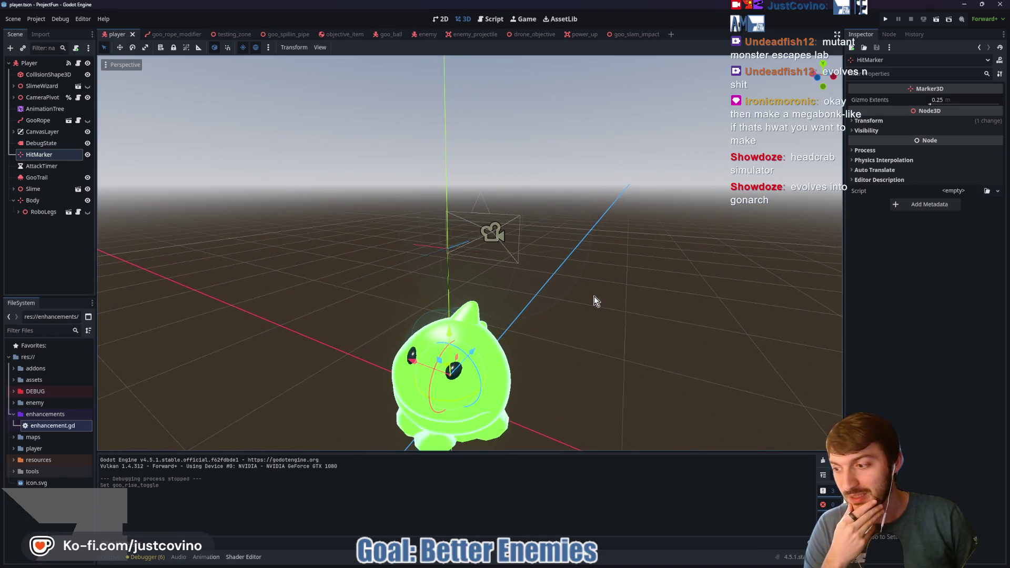
pyautogui.scroll(-5, 581, 304)
pyautogui.moveTo(580, 304); pyautogui.dragTo(551, 306)
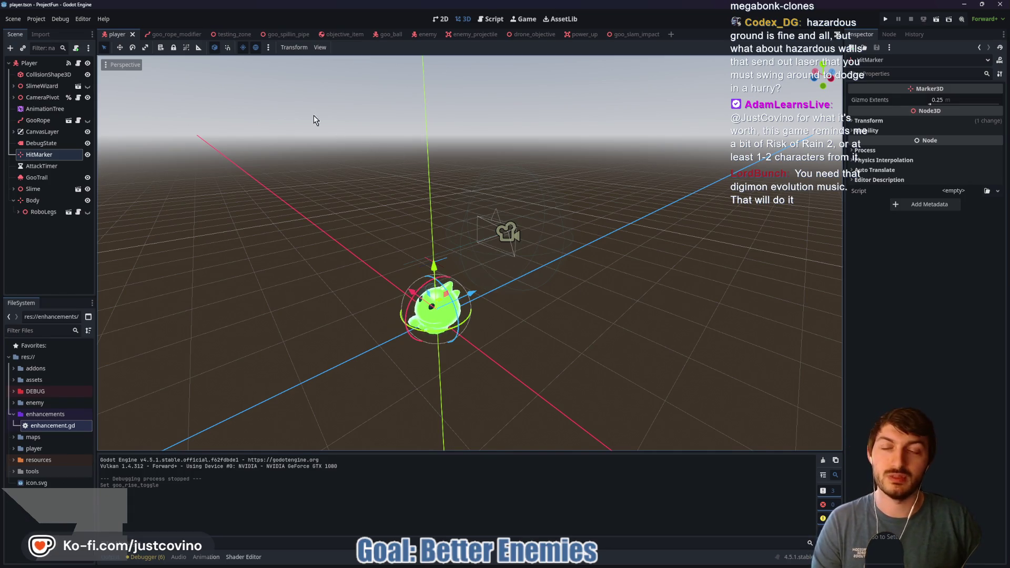
pyautogui.click(232, 34)
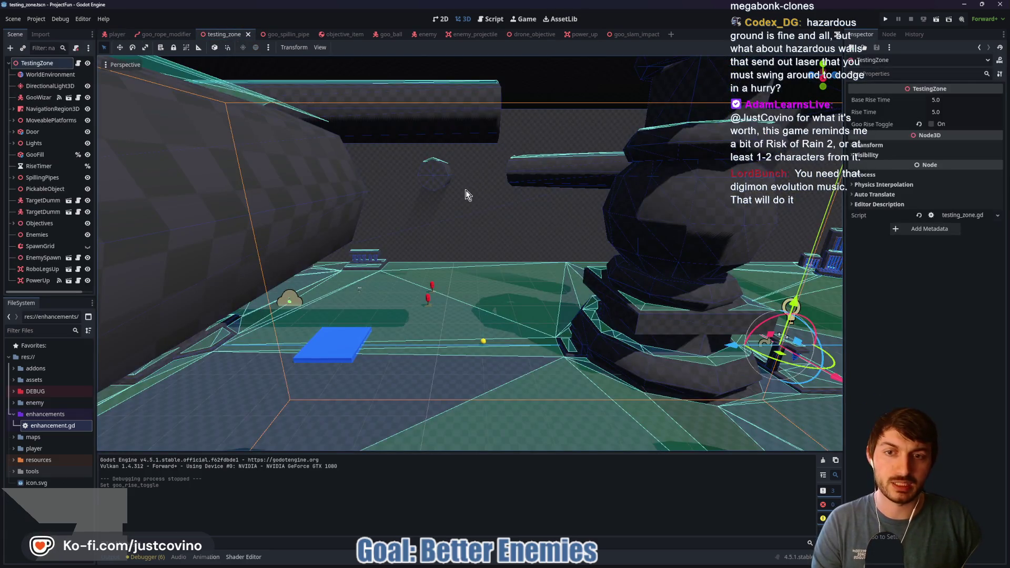
pyautogui.moveTo(522, 233); pyautogui.dragTo(485, 244)
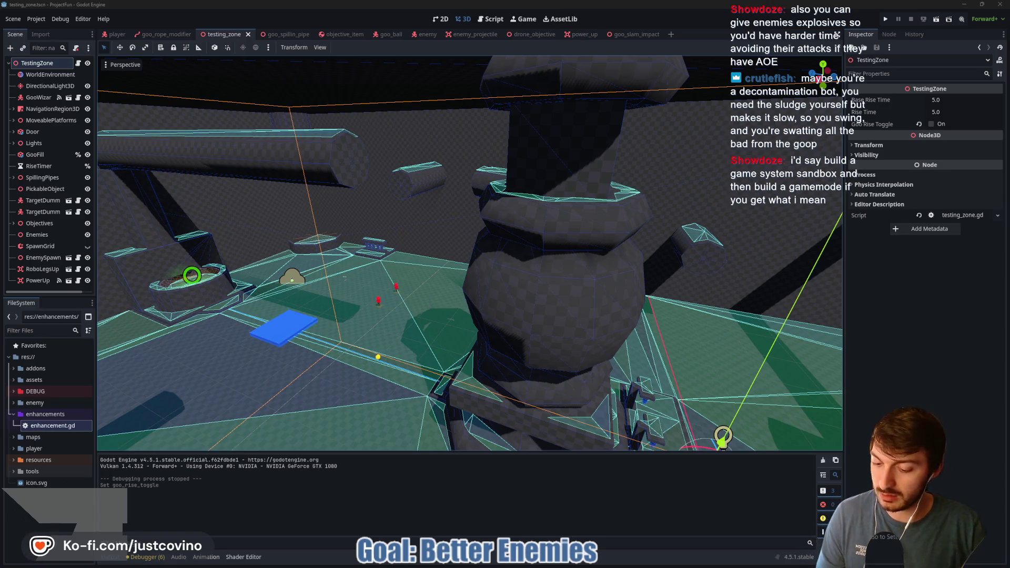
pyautogui.press('super')
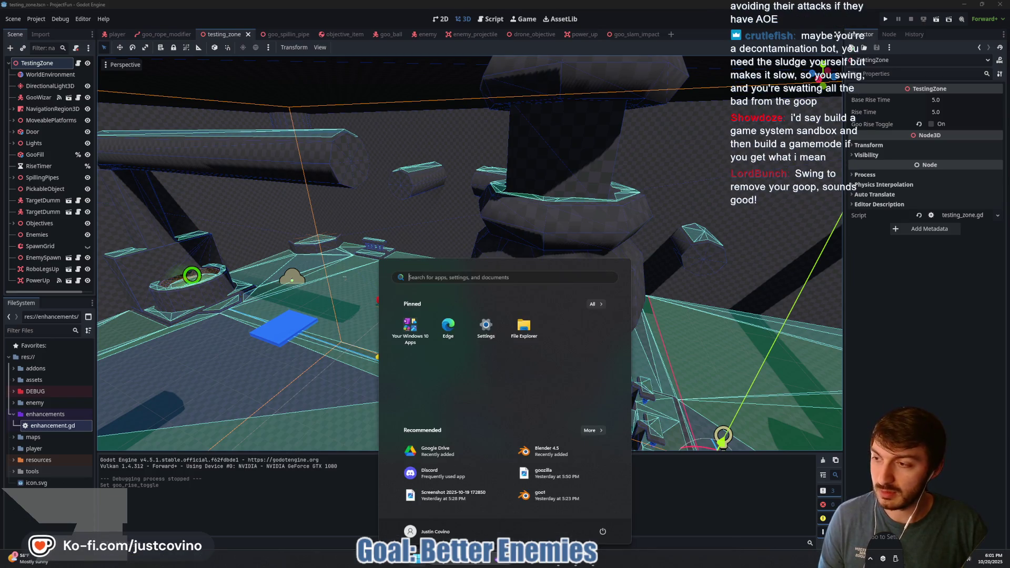
pyautogui.press('super')
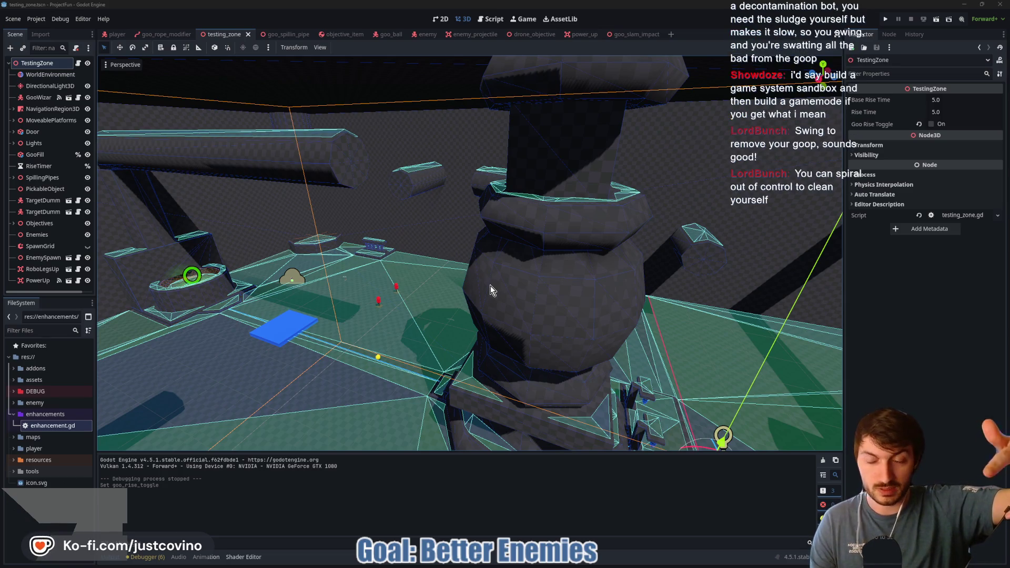
# Open the enemy scene's enemy.gd script and scroll through its state and attack code
pyautogui.click(426, 34)
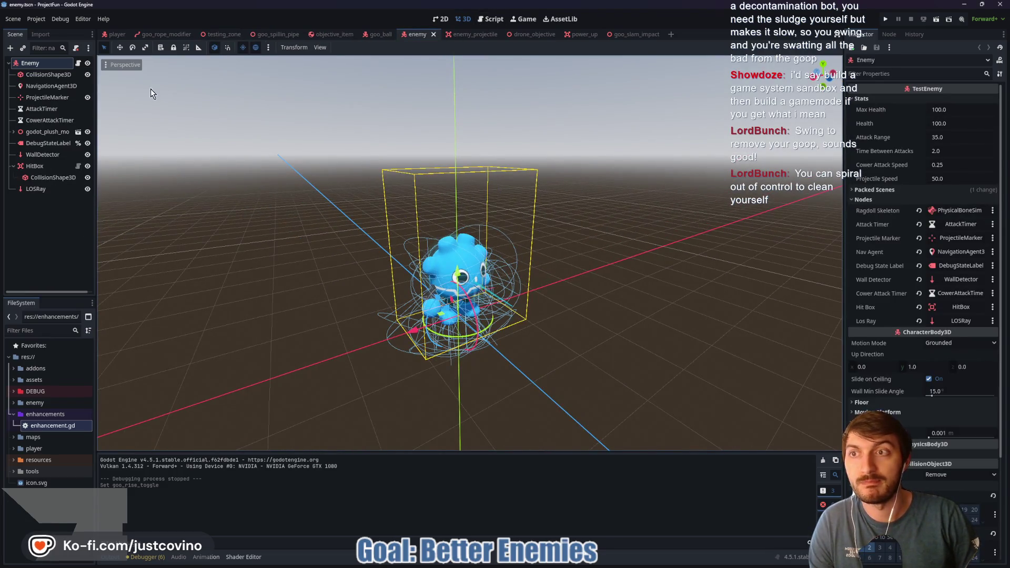
pyautogui.click(489, 21)
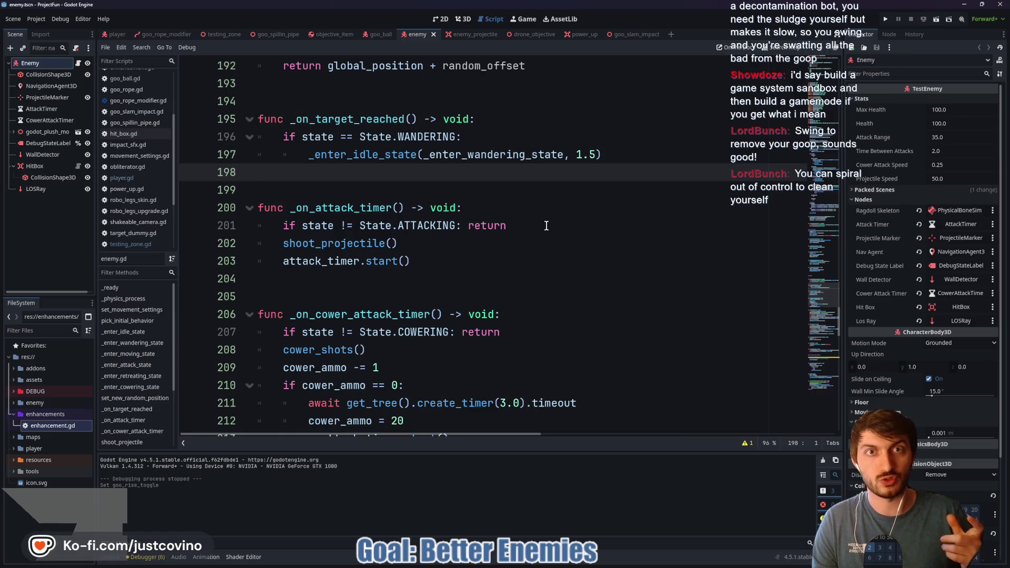
pyautogui.scroll(-6, 532, 234)
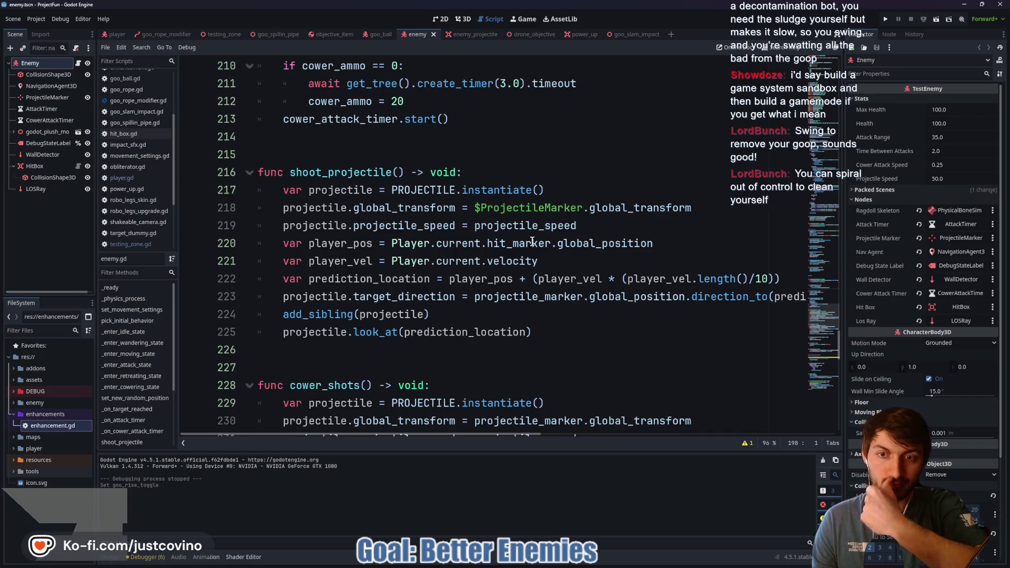
pyautogui.scroll(-9, 470, 219)
pyautogui.scroll(-3, 470, 218)
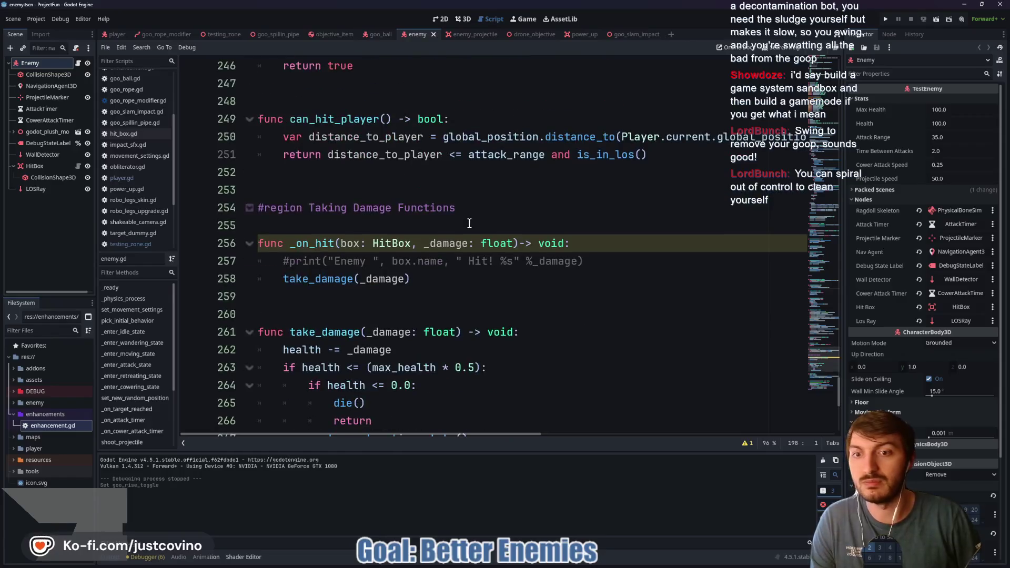
pyautogui.scroll(18, 464, 224)
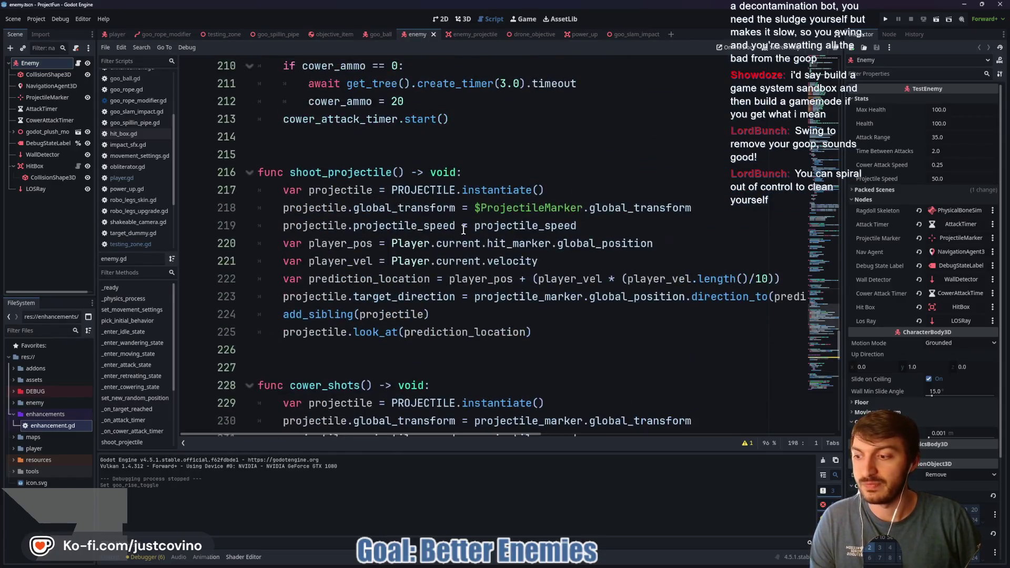
pyautogui.scroll(11, 463, 229)
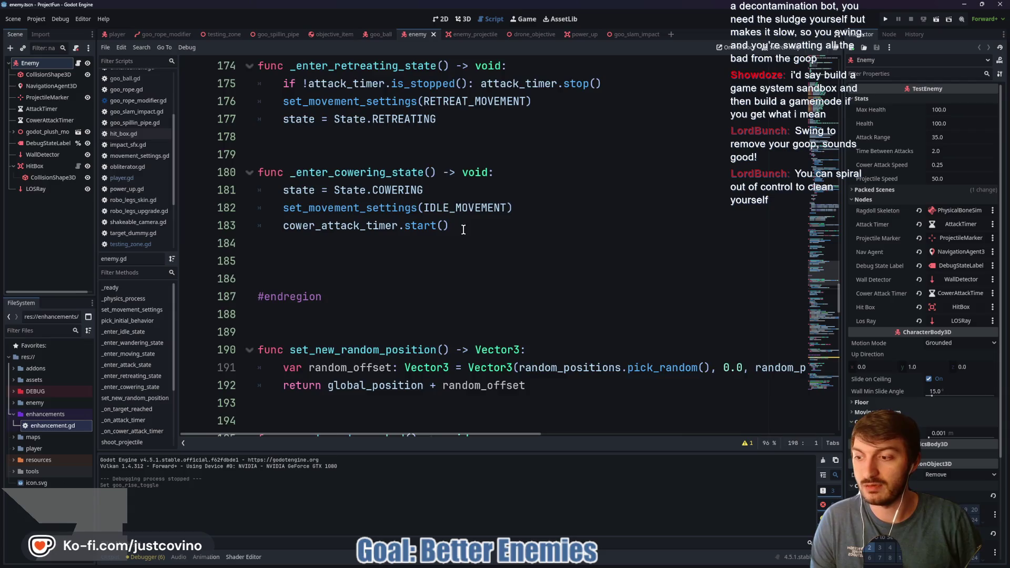
pyautogui.scroll(5, 463, 229)
# Inspect the state swap, set_movement_settings and move_and_slide lines, then switch to testing_zone
pyautogui.click(447, 243)
pyautogui.scroll(4, 366, 293)
pyautogui.click(359, 305)
pyautogui.click(348, 248)
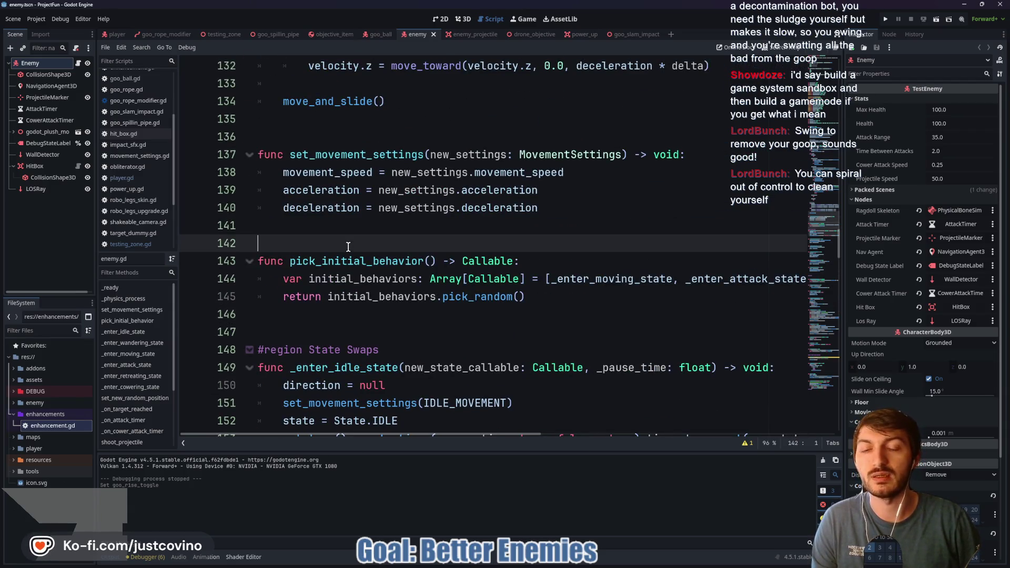
pyautogui.scroll(4, 348, 247)
pyautogui.click(343, 297)
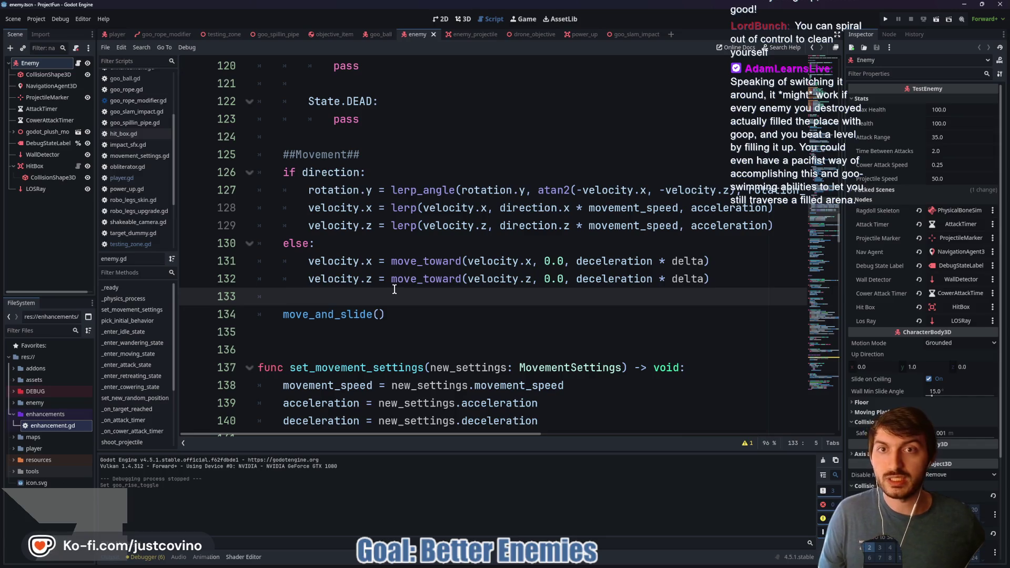
pyautogui.click(224, 35)
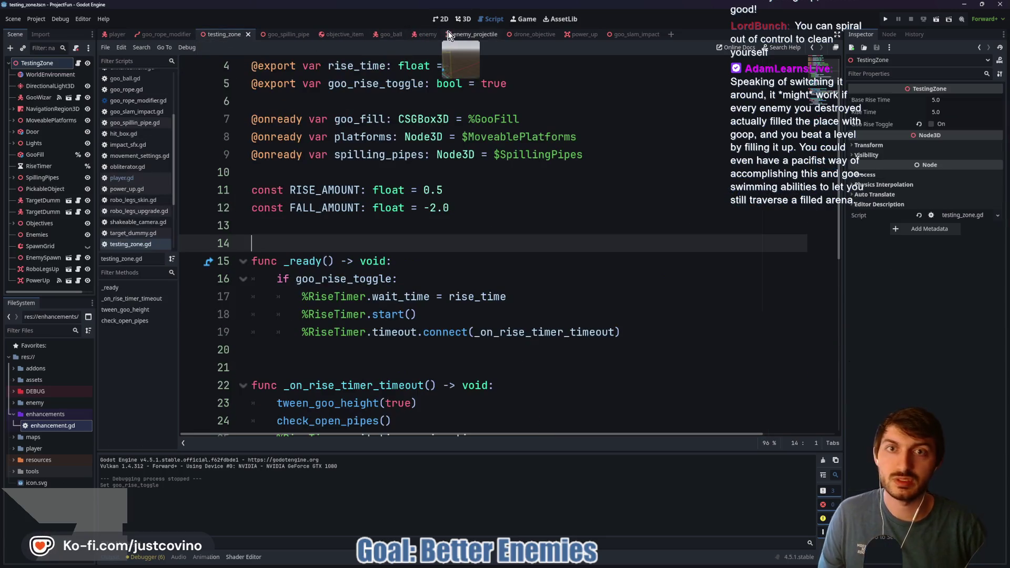
# Go back to the testing_zone 3D view and fly around and closer to the central pillar
pyautogui.click(463, 20)
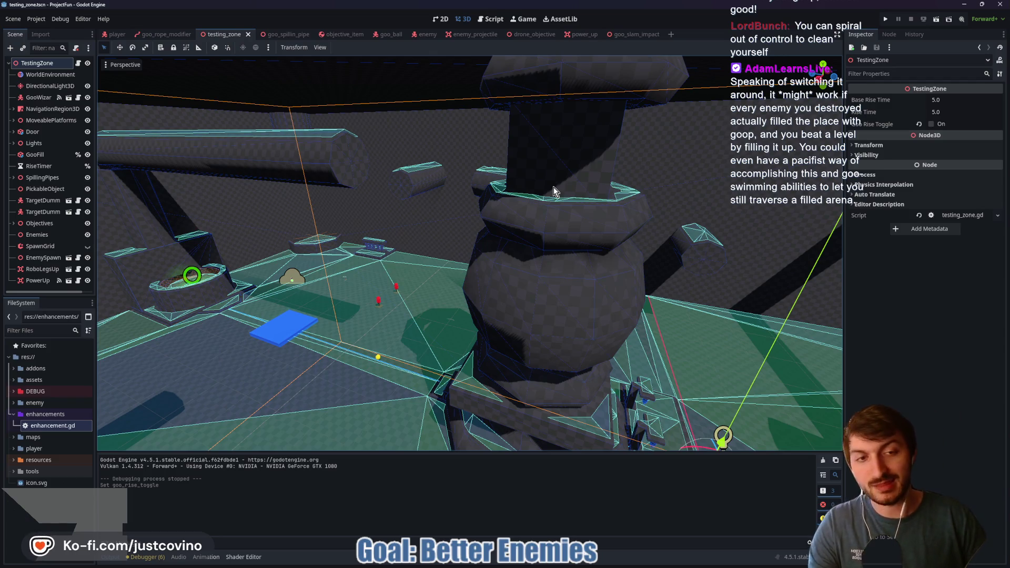
pyautogui.moveTo(553, 187)
pyautogui.mouseDown()
pyautogui.moveTo(526, 195)
pyautogui.moveTo(499, 221)
pyautogui.moveTo(484, 210)
pyautogui.moveTo(428, 238)
pyautogui.moveTo(433, 223)
pyautogui.mouseUp()
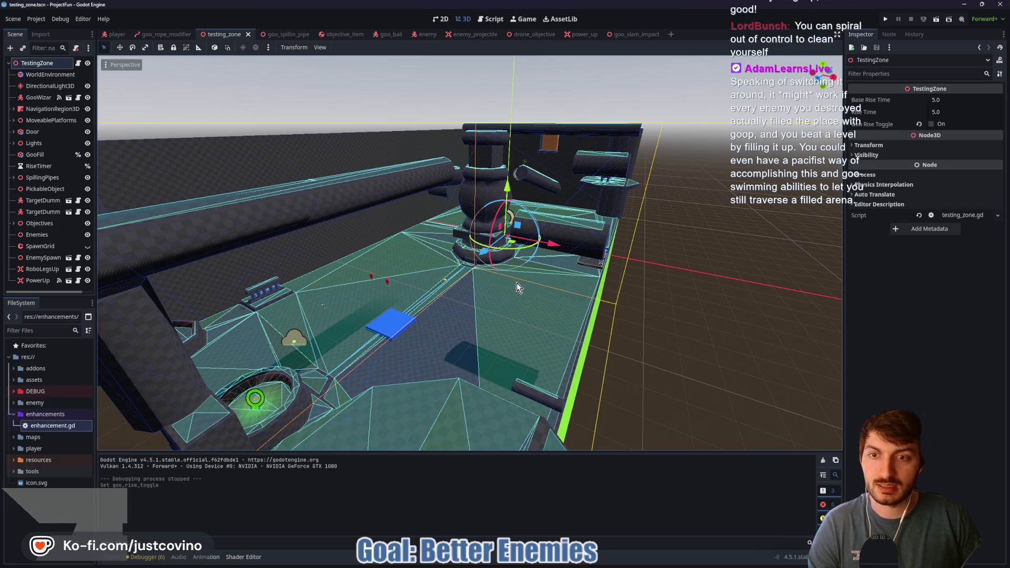
pyautogui.moveTo(487, 284)
pyautogui.mouseDown()
pyautogui.moveTo(496, 269)
pyautogui.moveTo(500, 279)
pyautogui.mouseUp()
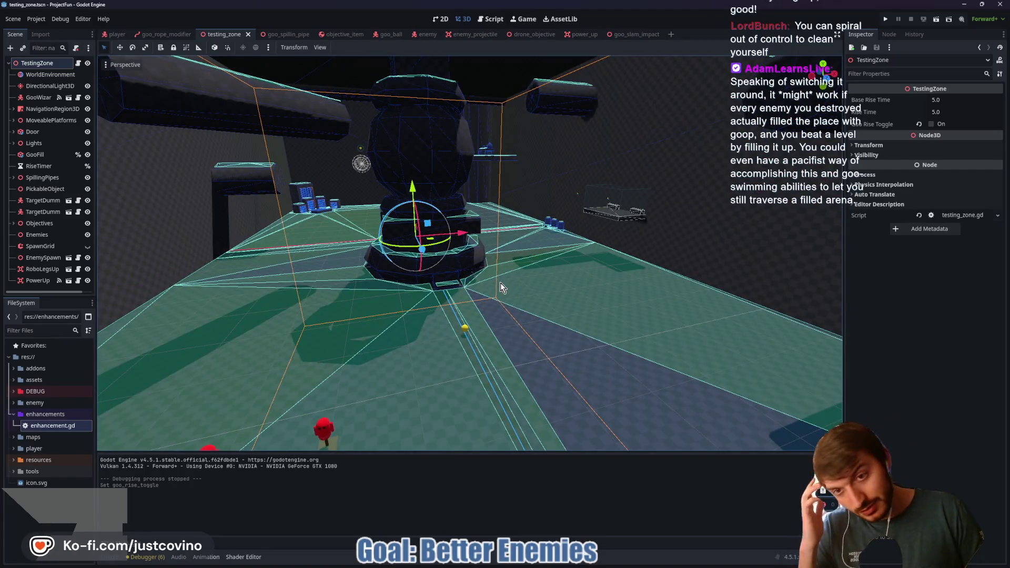
# Bring up the Project Goo editor, open the lobby script, and run the game with F5
pyautogui.moveTo(646, 566)
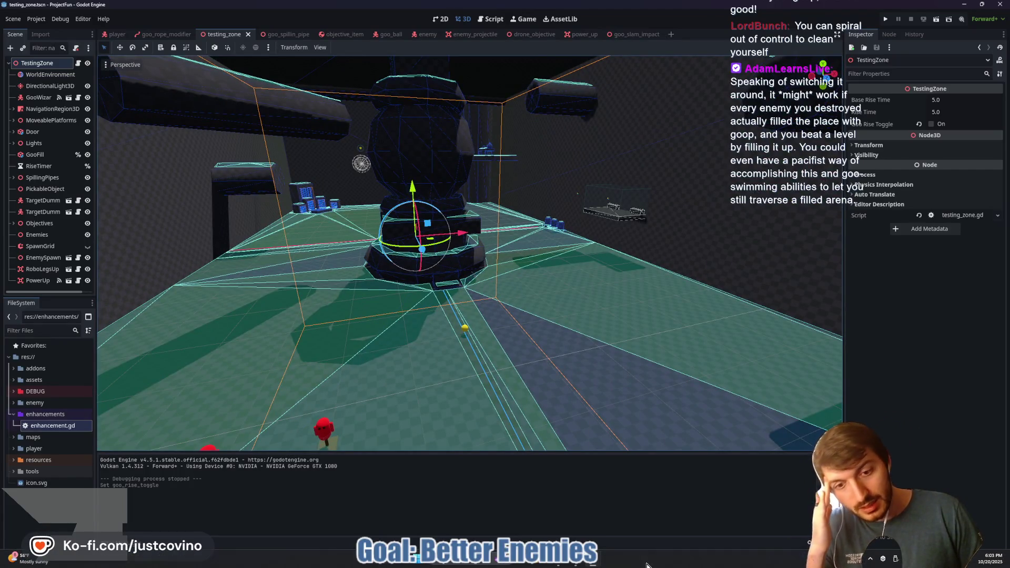
pyautogui.moveTo(600, 562)
pyautogui.click(637, 513)
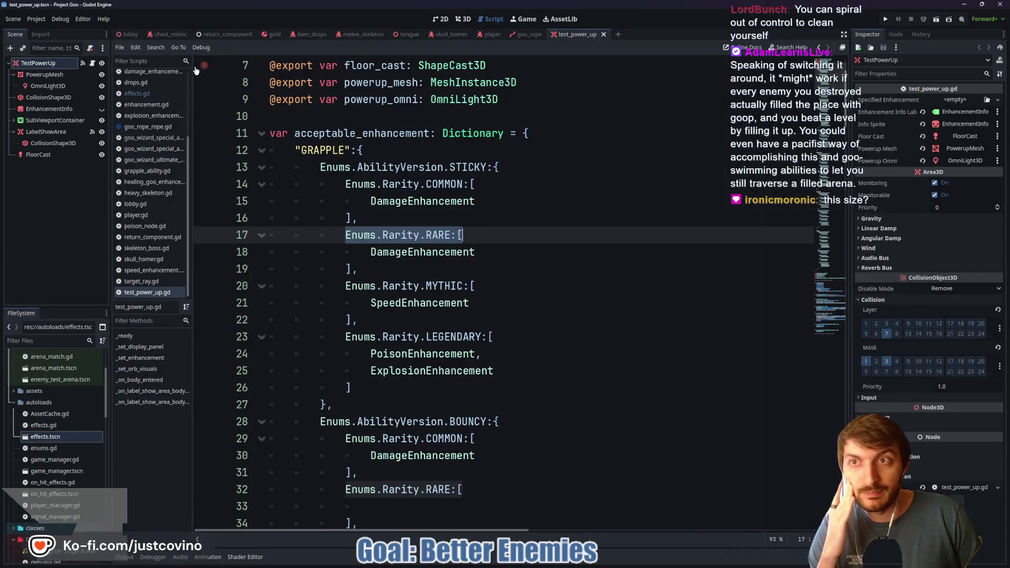
pyautogui.click(129, 36)
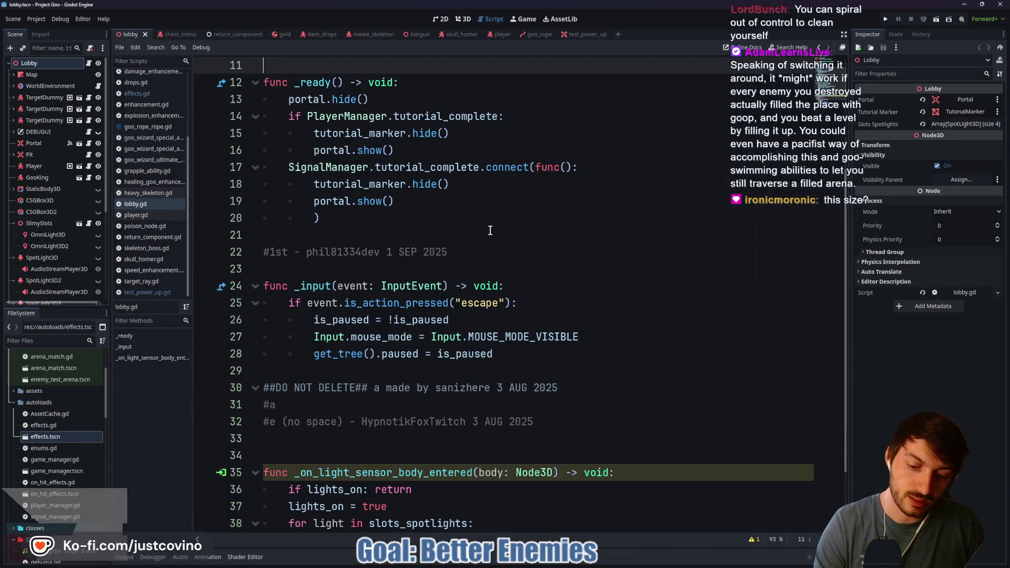
pyautogui.press('F5')
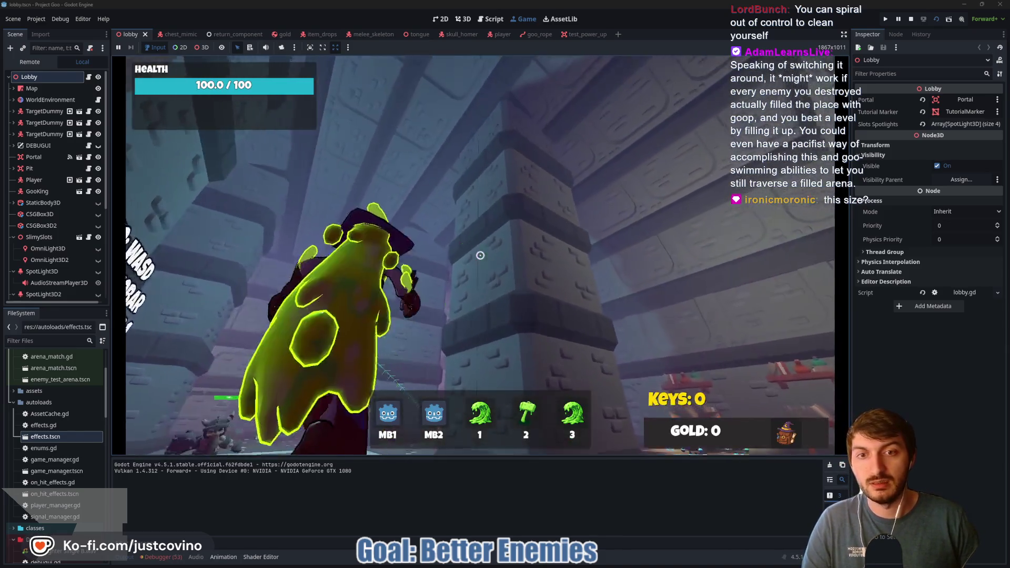
# In the lobby, talk to the Goo King, accept his request, and browse his upgrade panels
pyautogui.click(480, 256)
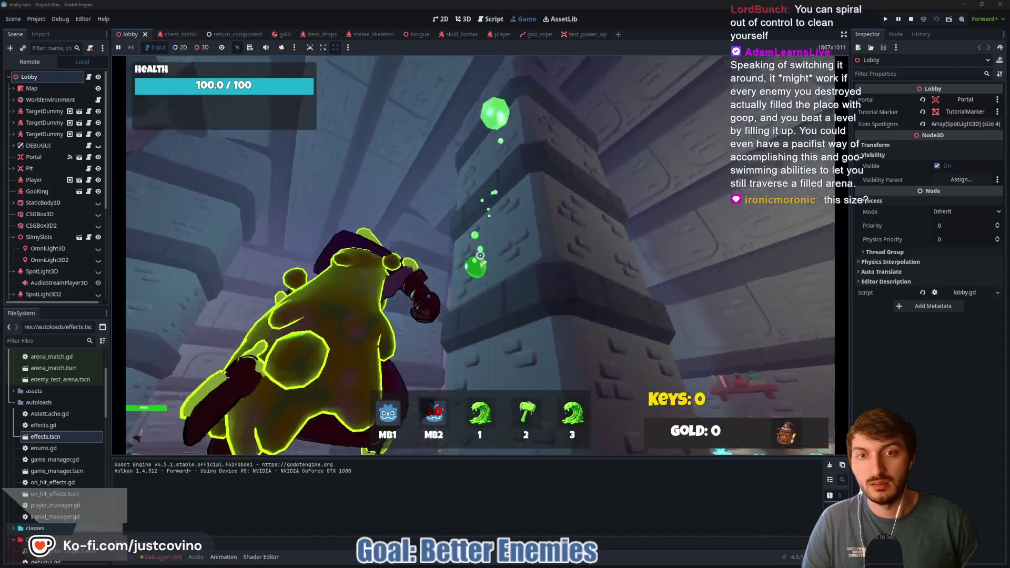
pyautogui.press('w')
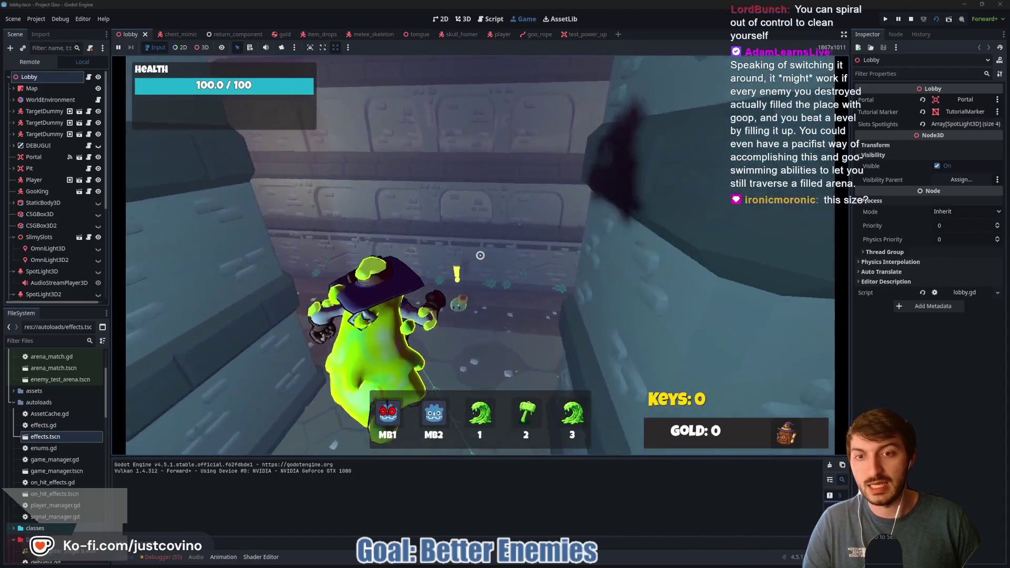
pyautogui.press('e')
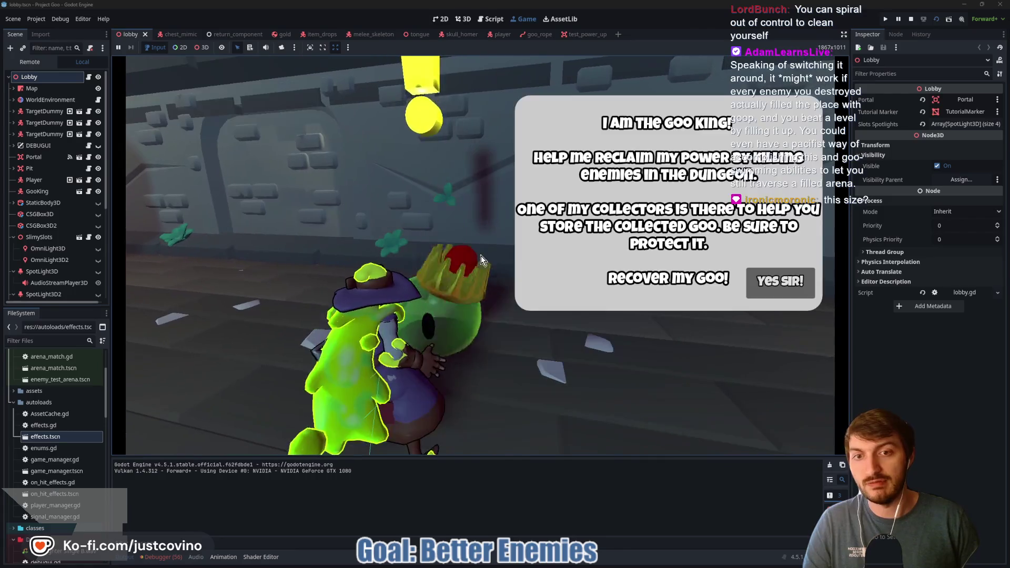
pyautogui.click(771, 291)
pyautogui.press('e')
pyautogui.scroll(-5, 231, 168)
pyautogui.scroll(-3, 254, 293)
pyautogui.scroll(3, 269, 302)
pyautogui.scroll(-3, 285, 296)
pyautogui.scroll(3, 286, 296)
pyautogui.press('Escape')
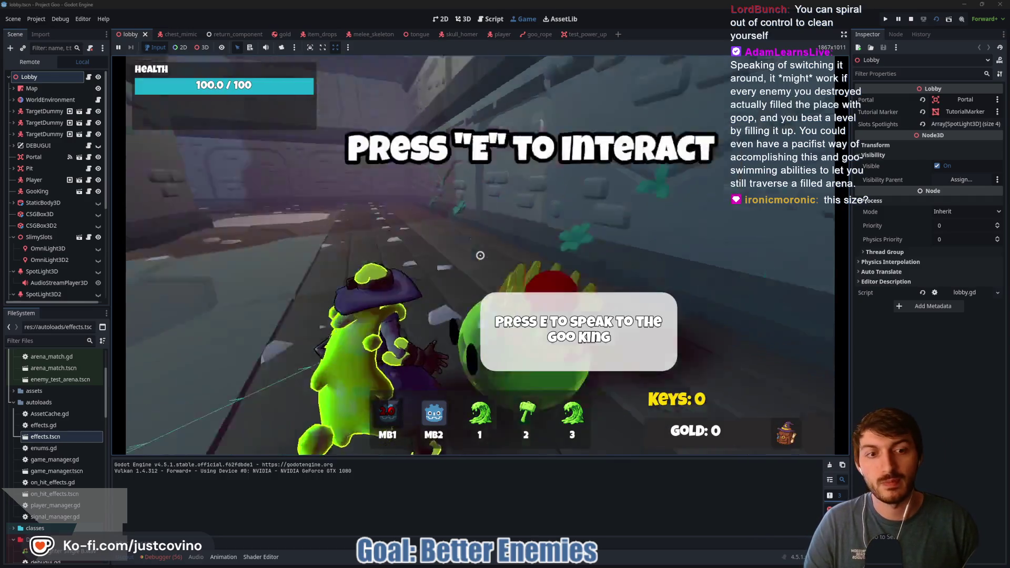
# Enter the dungeon through the green portal and grapple around the arena with goo ropes
pyautogui.press('w')
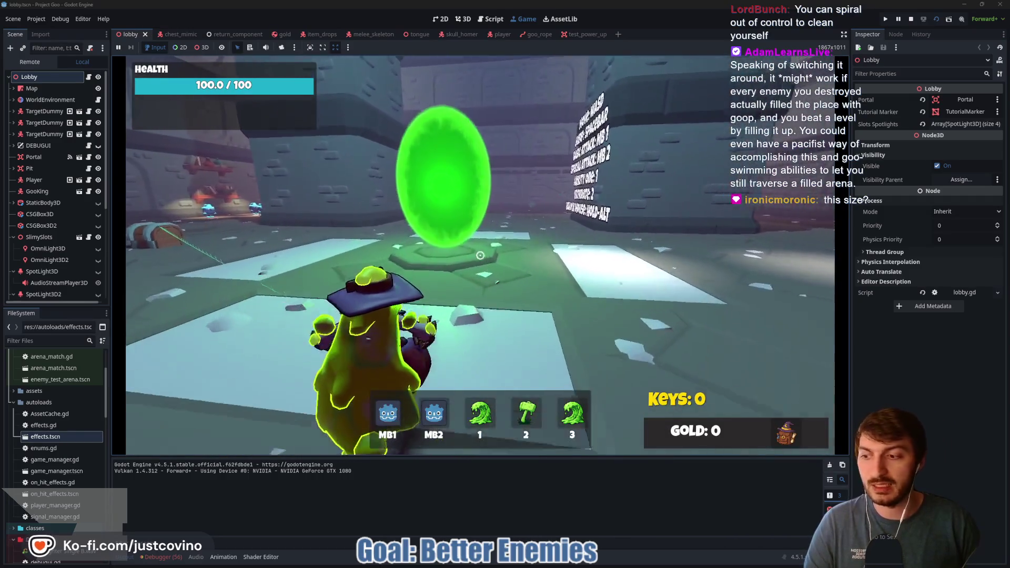
pyautogui.press('e')
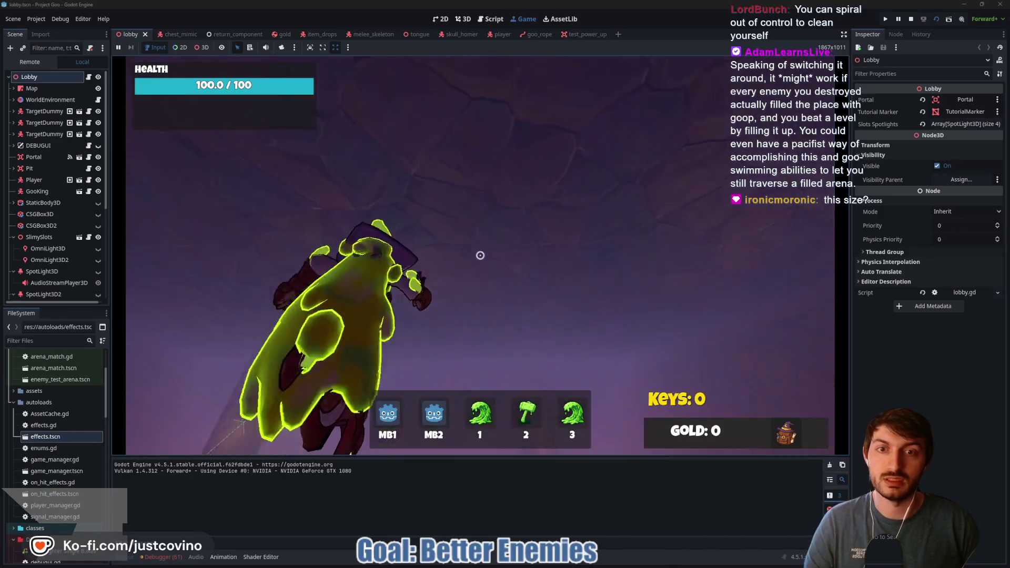
pyautogui.click(480, 255)
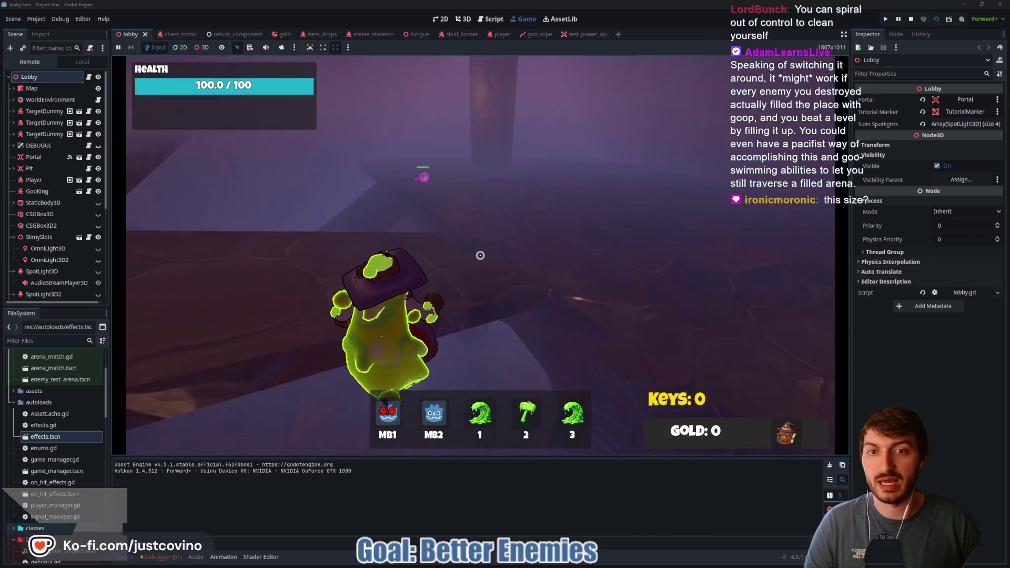
pyautogui.click(479, 255)
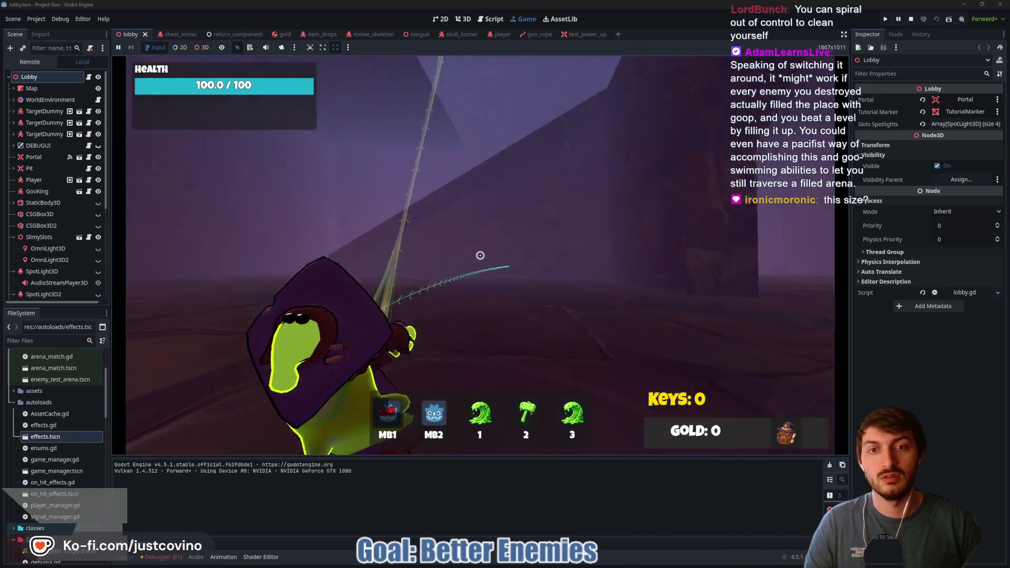
pyautogui.click(480, 255)
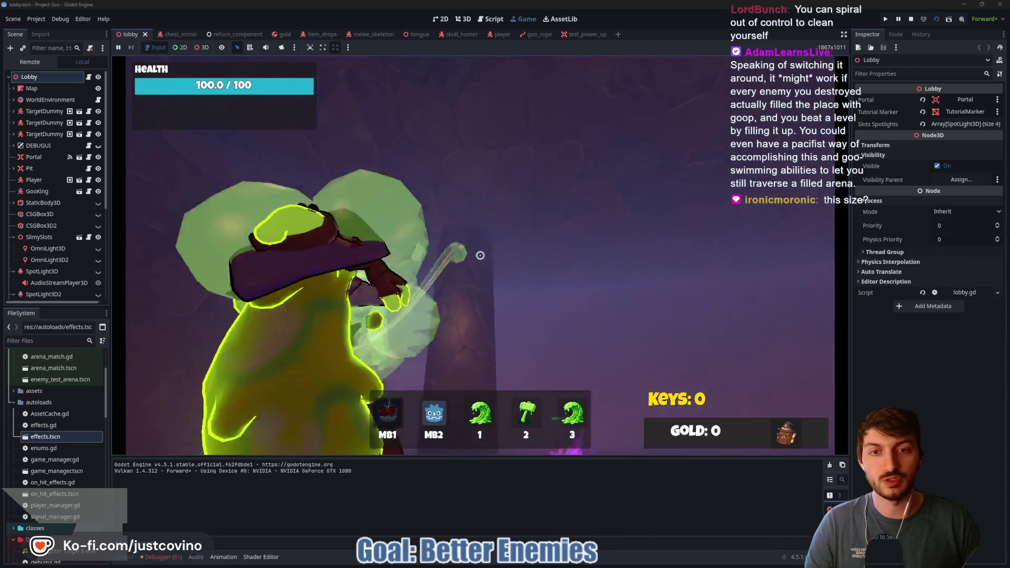
pyautogui.click(480, 255)
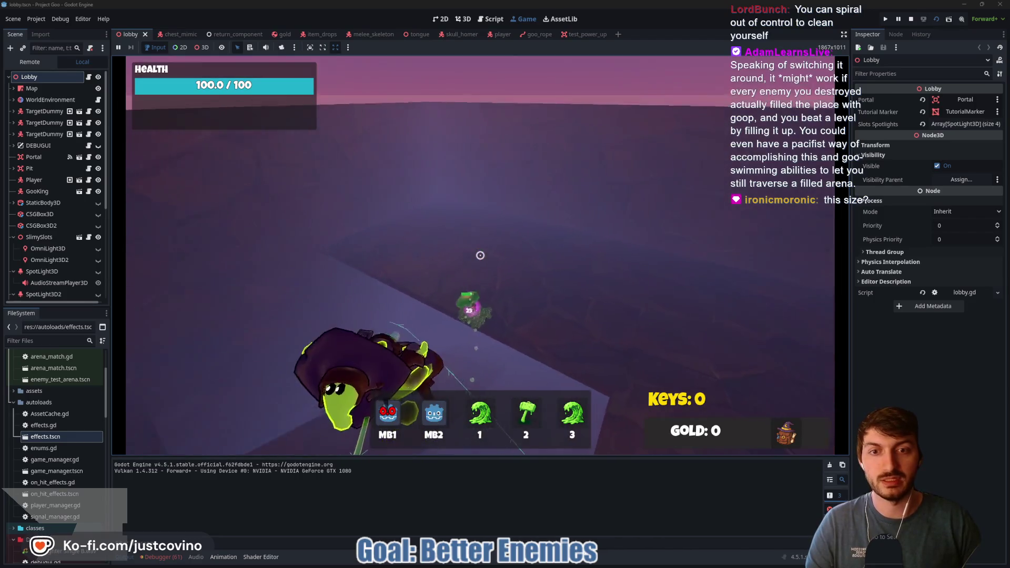
pyautogui.click(479, 256)
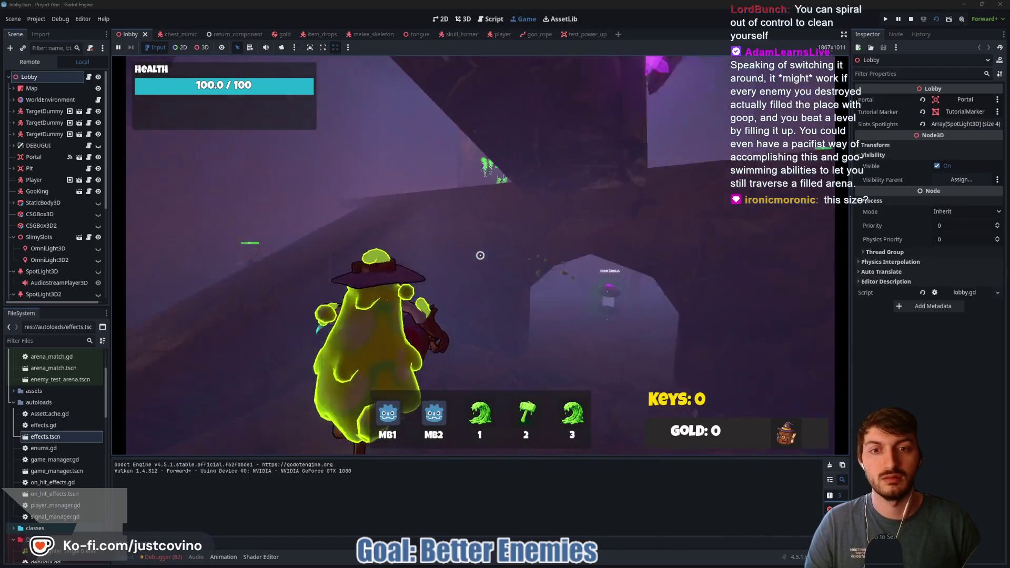
pyautogui.click(480, 255)
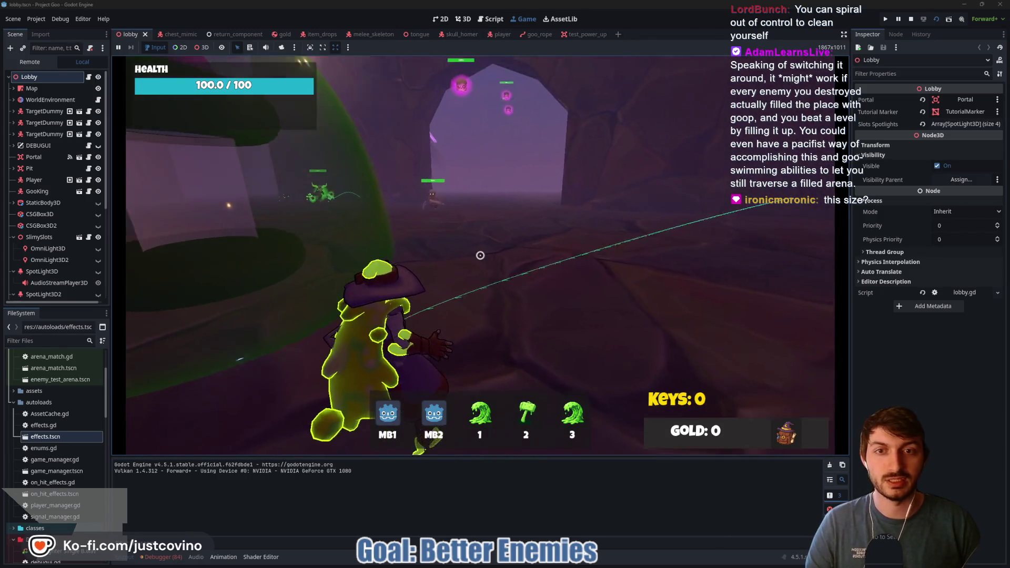
# Stop the running game with F8 and switch to the ProjectFun editor window
pyautogui.press('F8')
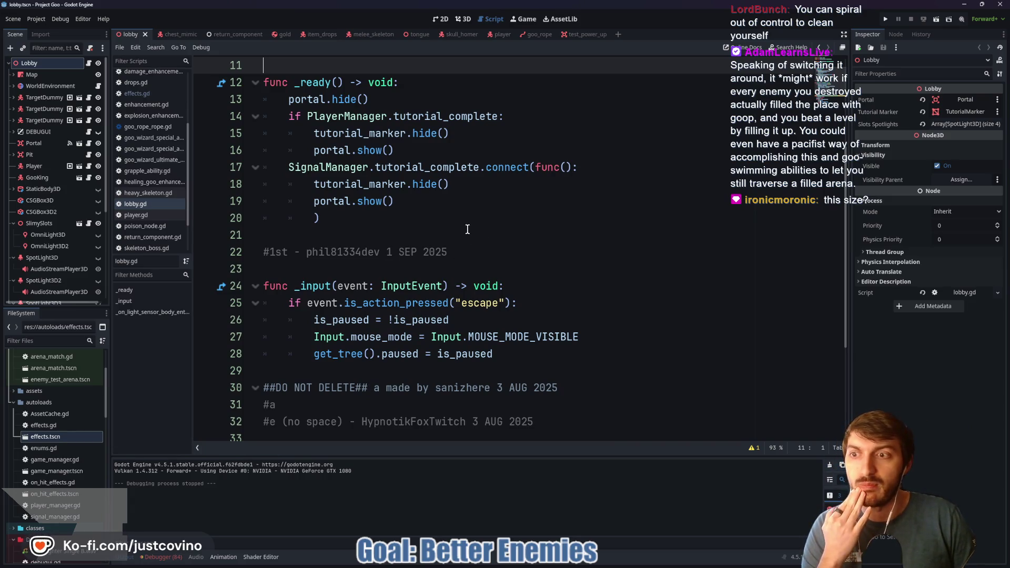
pyautogui.moveTo(557, 564)
pyautogui.moveTo(589, 564)
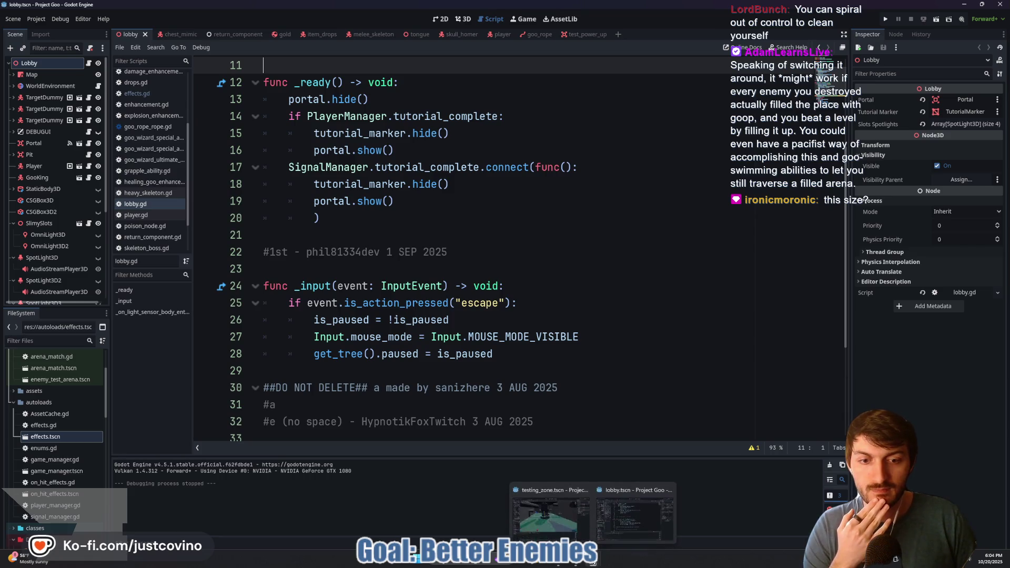
pyautogui.click(551, 518)
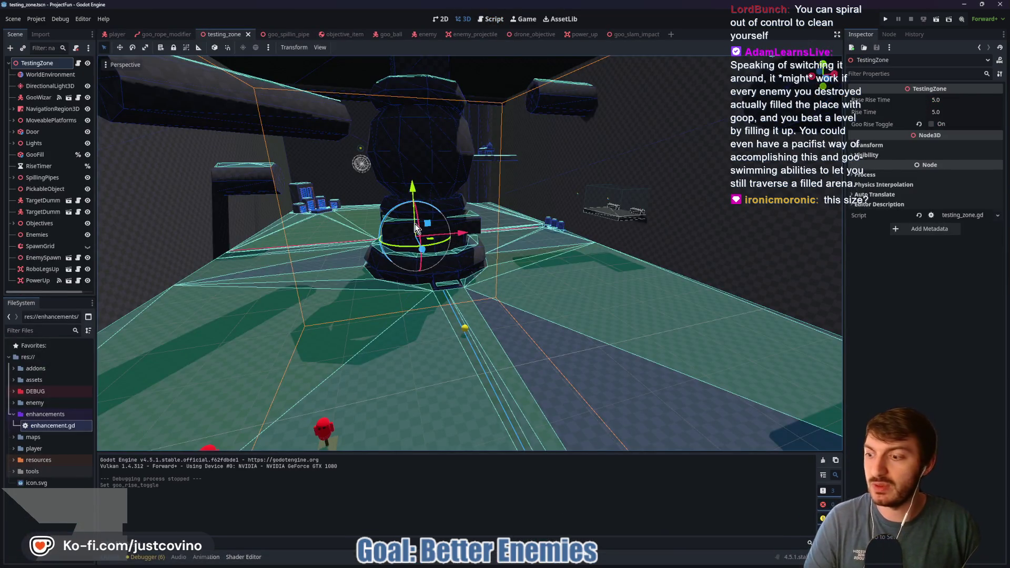
# Orbit and tilt the view around the central pillar, collapse TestingZone, and select the arena's main box
pyautogui.scroll(2, 343, 274)
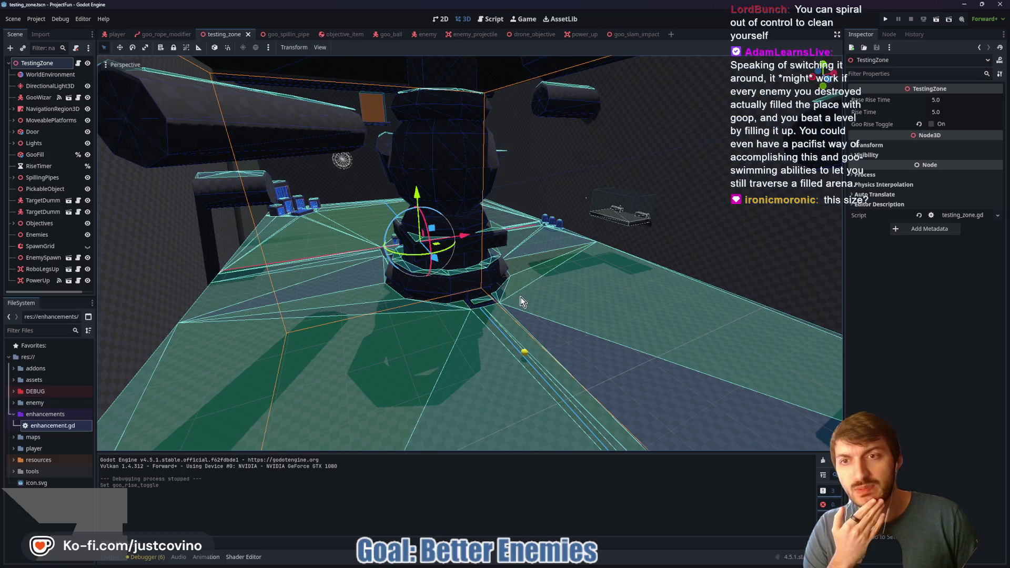
pyautogui.moveTo(519, 296)
pyautogui.mouseDown()
pyautogui.moveTo(491, 298)
pyautogui.moveTo(538, 298)
pyautogui.moveTo(519, 297)
pyautogui.mouseUp()
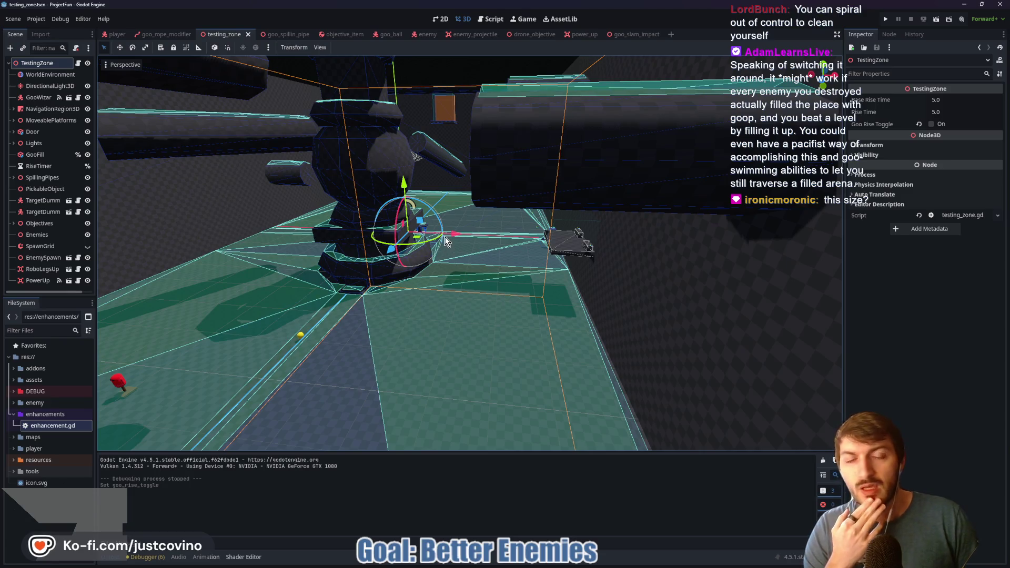
pyautogui.moveTo(428, 275); pyautogui.dragTo(288, 52)
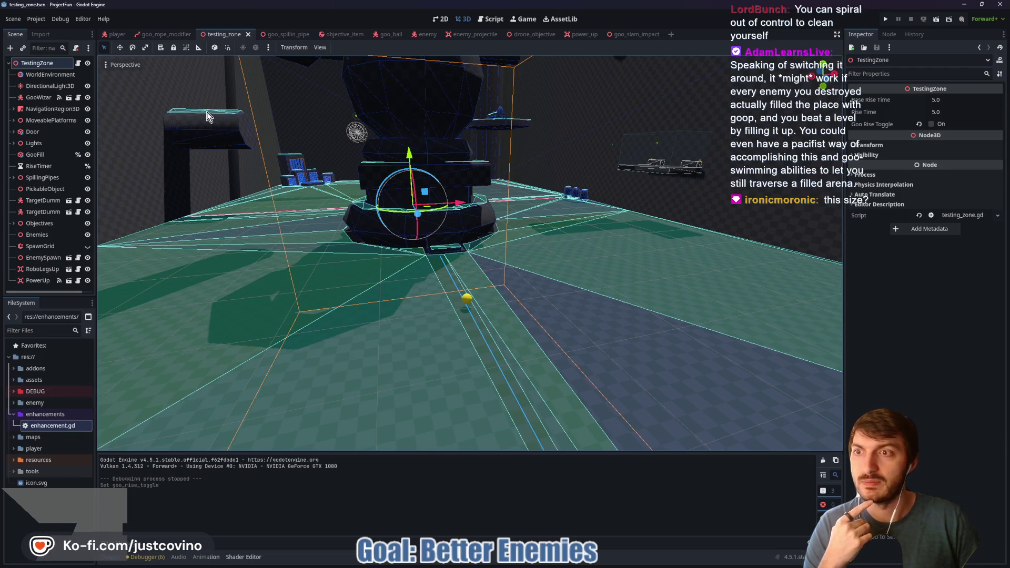
pyautogui.click(9, 63)
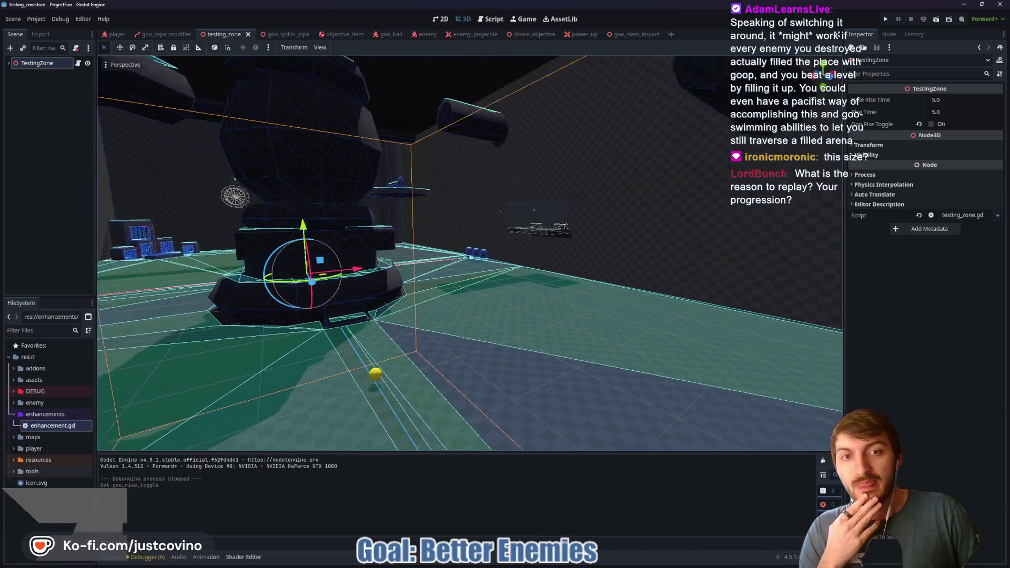
pyautogui.click(522, 194)
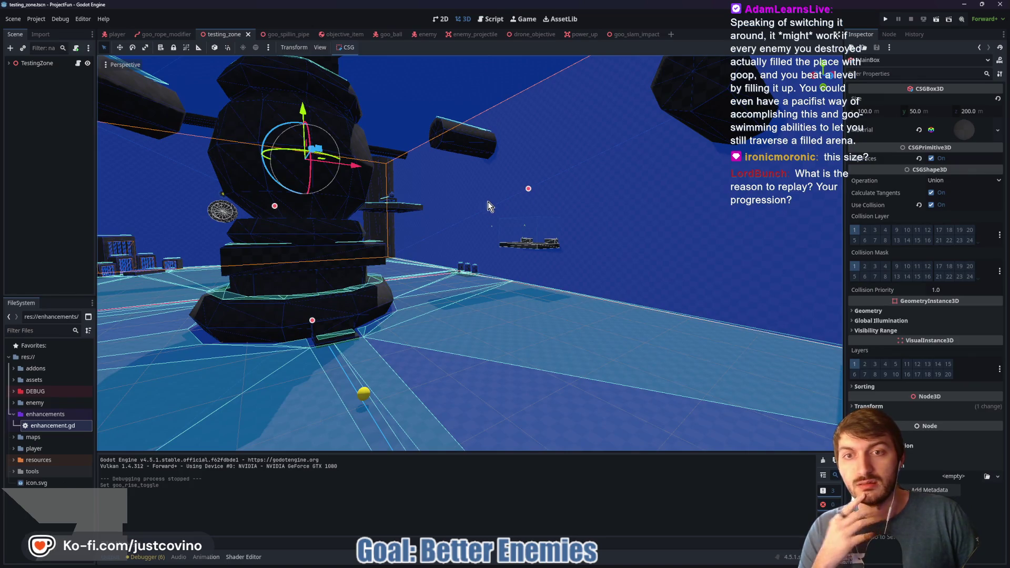
# Select the NavigationRegion3D to review its bake settings, then bring the Project FUN notes browser forward
pyautogui.click(470, 292)
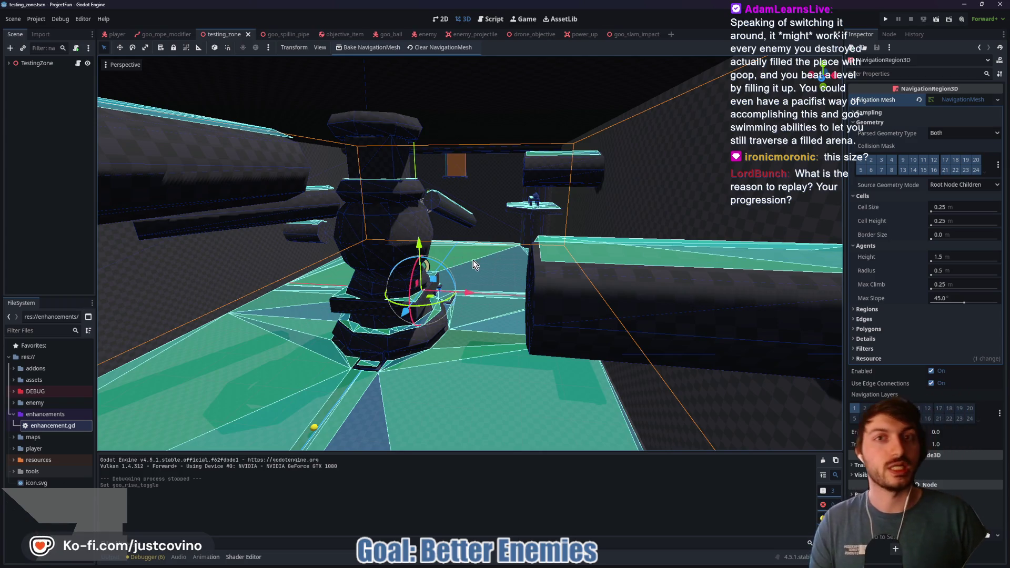
pyautogui.hotkey('alt', 'Tab')
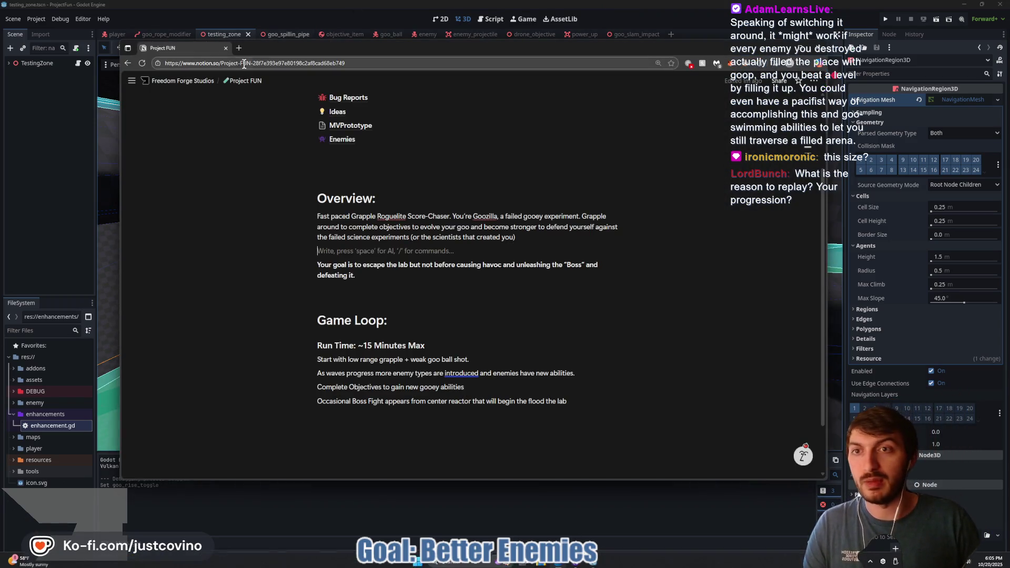
# Load dashboard.trytalo.com/game-settings in a new browser tab
pyautogui.click(240, 49)
pyautogui.write('dashboard.trytalo.com/game-settings')
pyautogui.press('Return')
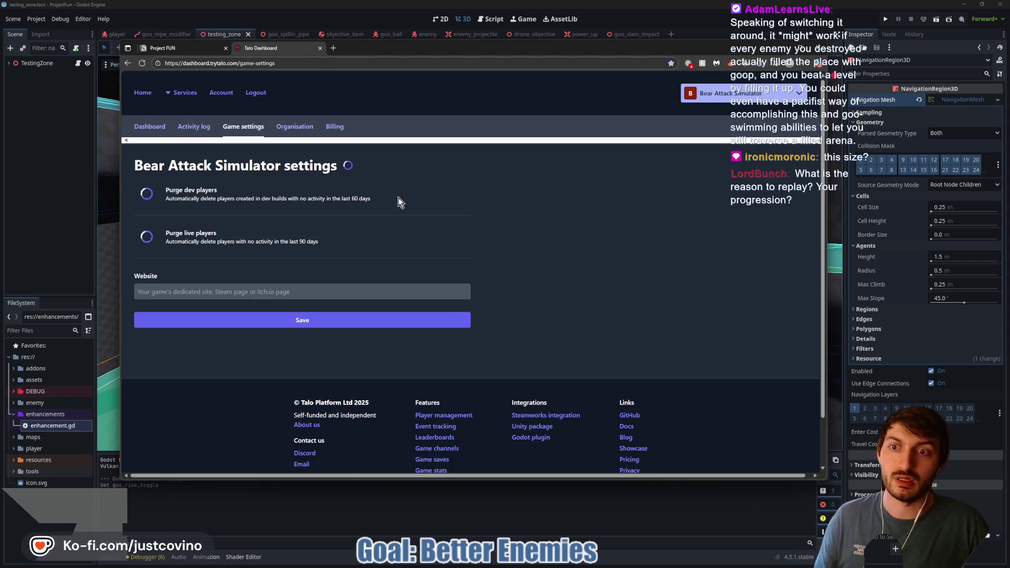
# Go to Services > Leaderboards, review the Top Scores entries, then close the Talo tab
pyautogui.click(181, 93)
pyautogui.click(311, 202)
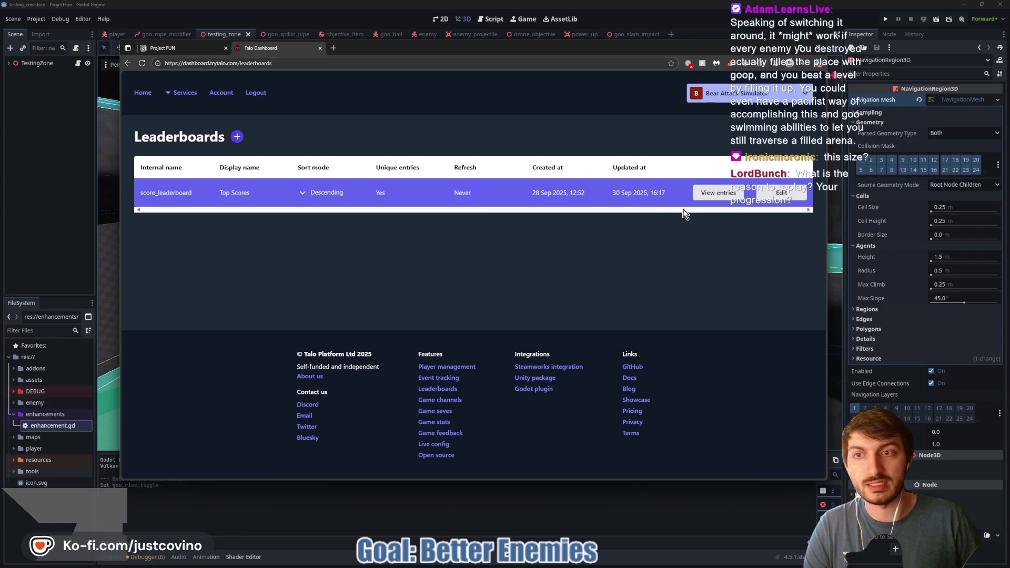
pyautogui.click(713, 195)
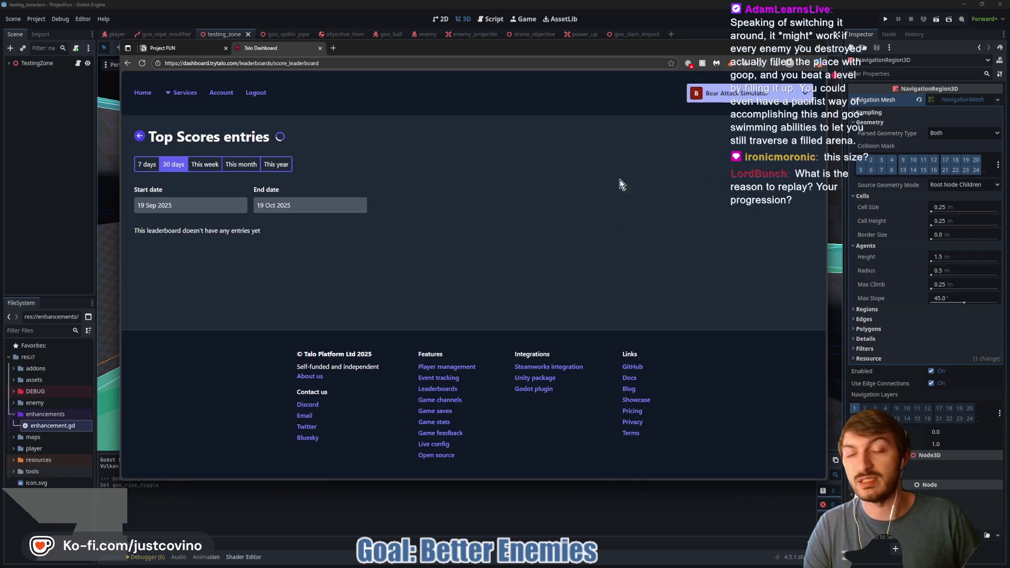
pyautogui.scroll(-10, 520, 263)
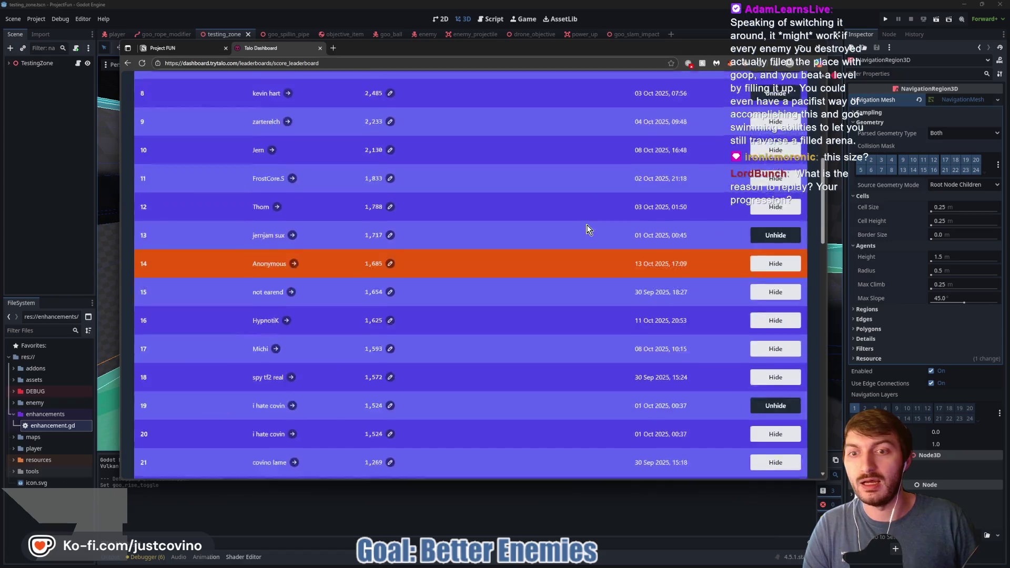
pyautogui.scroll(10, 584, 226)
pyautogui.scroll(-2, 480, 288)
pyautogui.scroll(2, 481, 275)
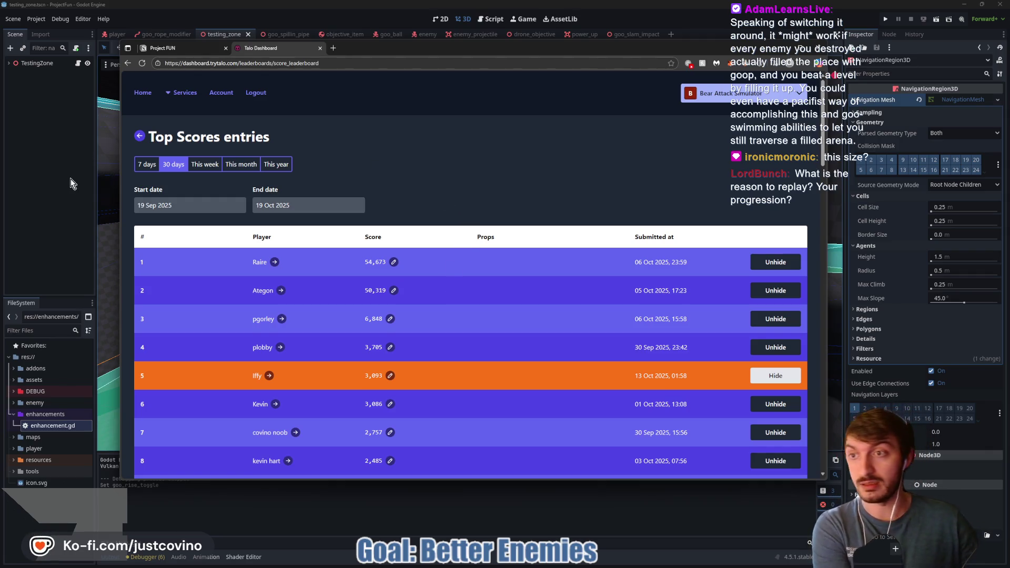
pyautogui.click(319, 49)
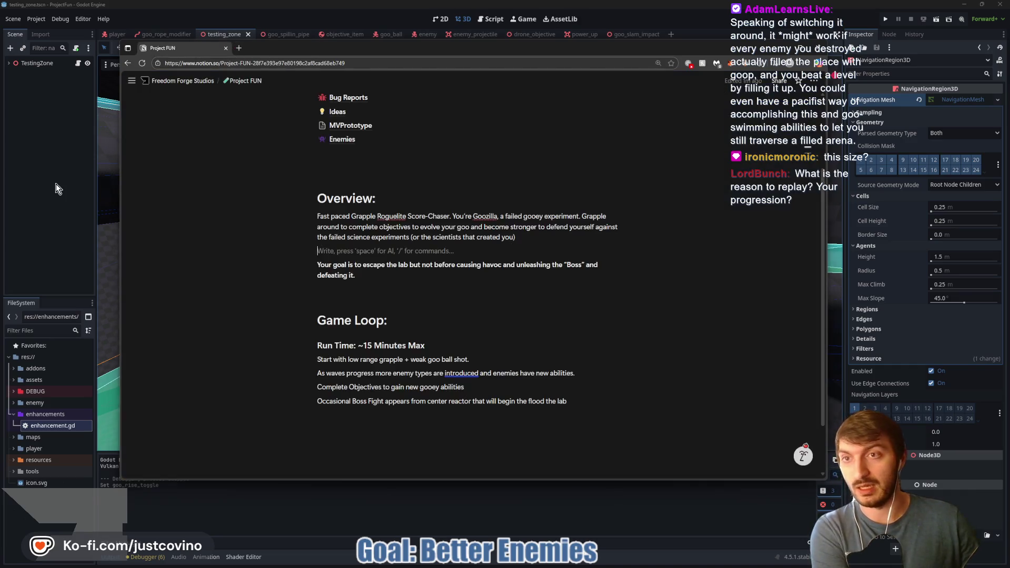
# Return from the browser to Godot and launch the testing zone playtest with F6
pyautogui.hotkey('alt', 'Tab')
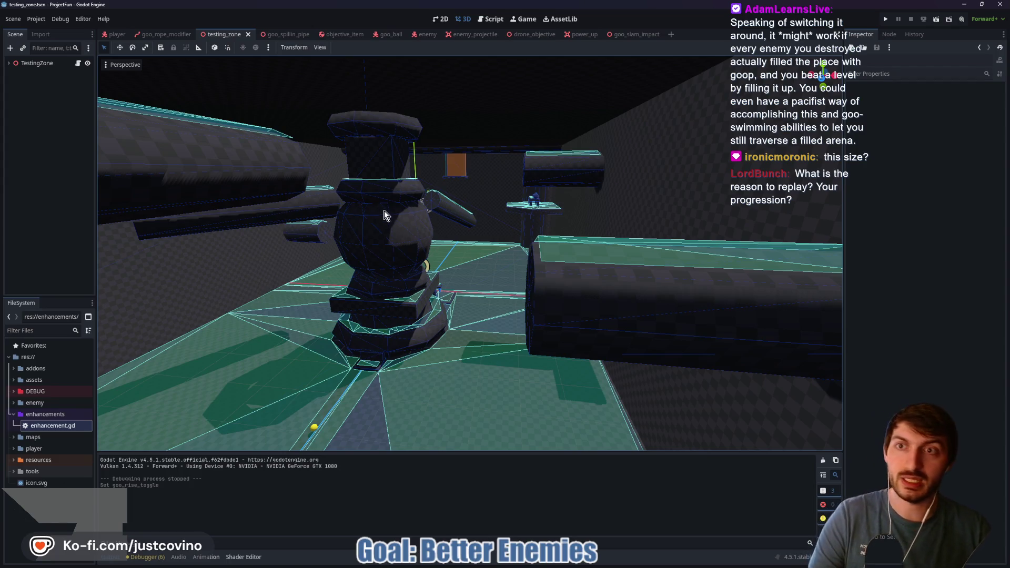
pyautogui.press('F6')
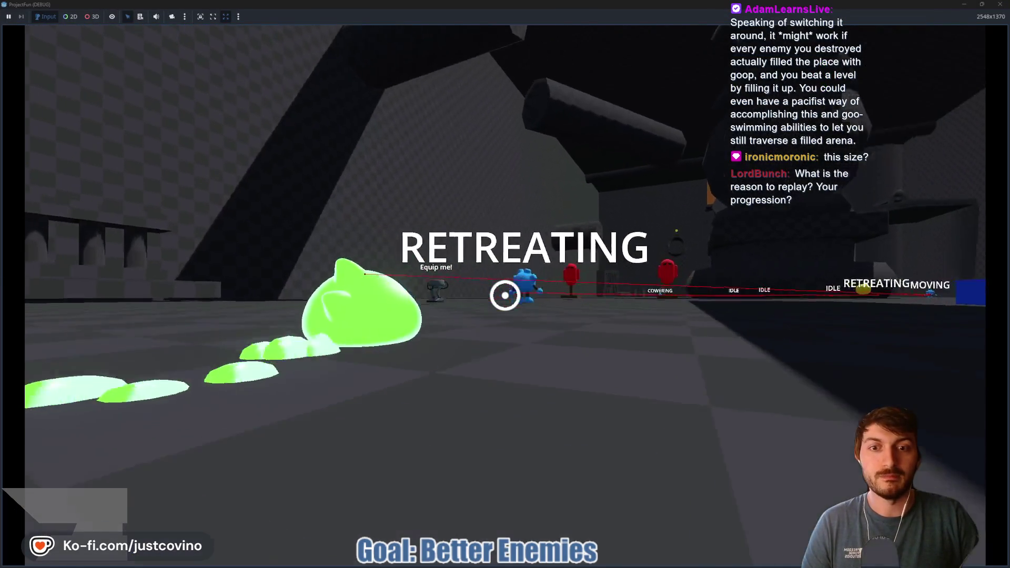
pyautogui.press('w')
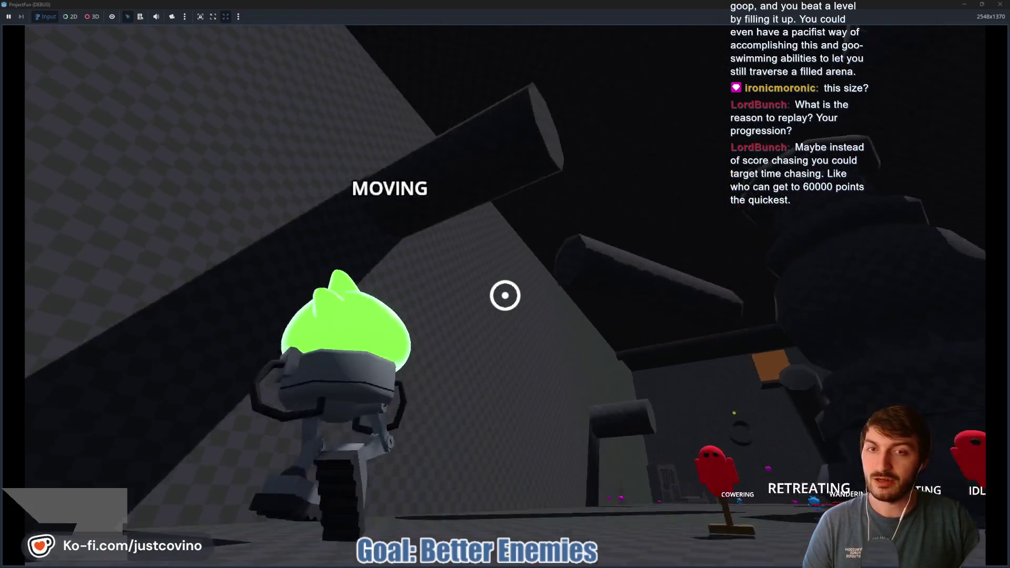
pyautogui.click(505, 295)
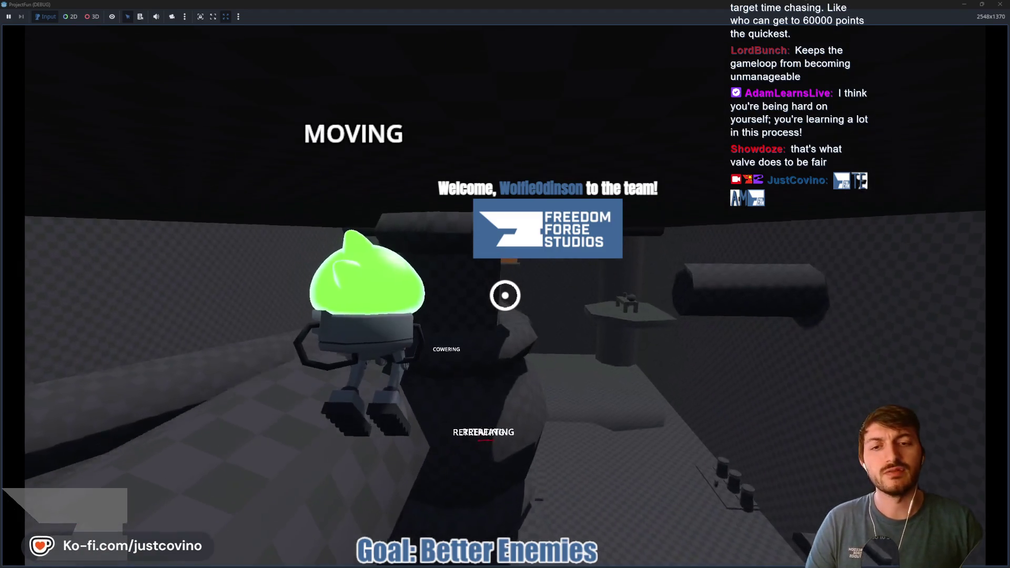
pyautogui.click(505, 295)
pyautogui.click(505, 295)
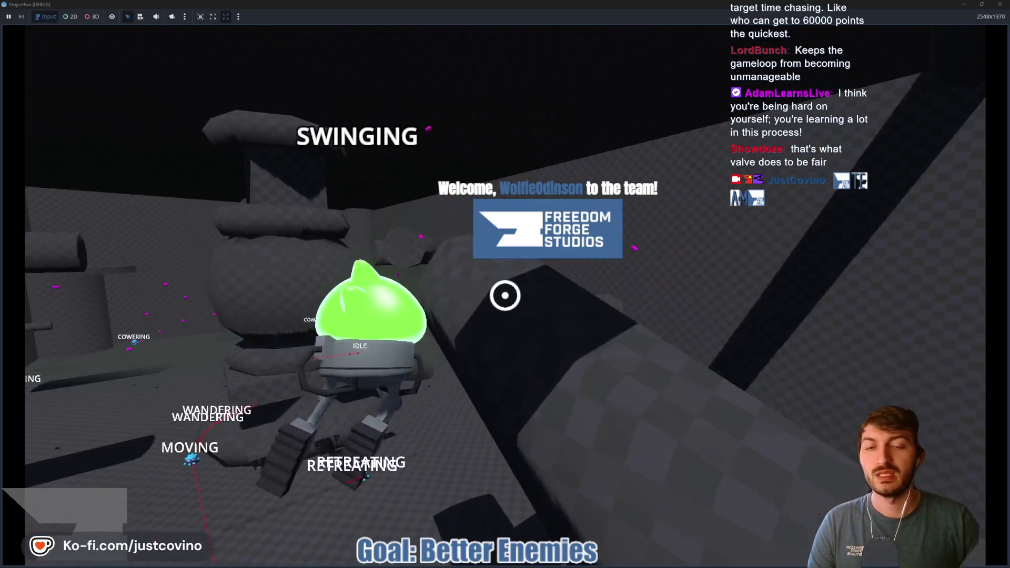
pyautogui.click(505, 295)
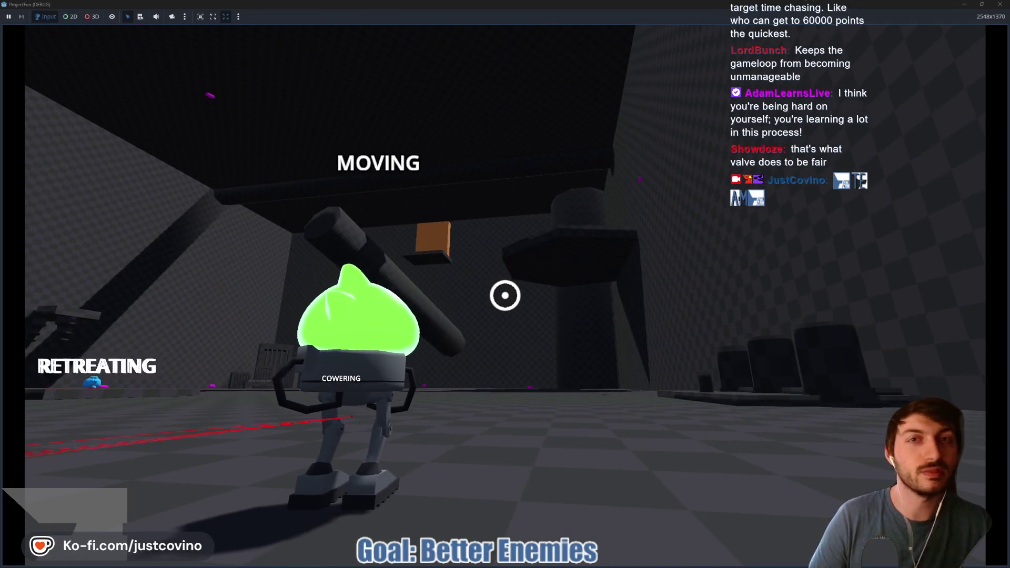
pyautogui.press('F8')
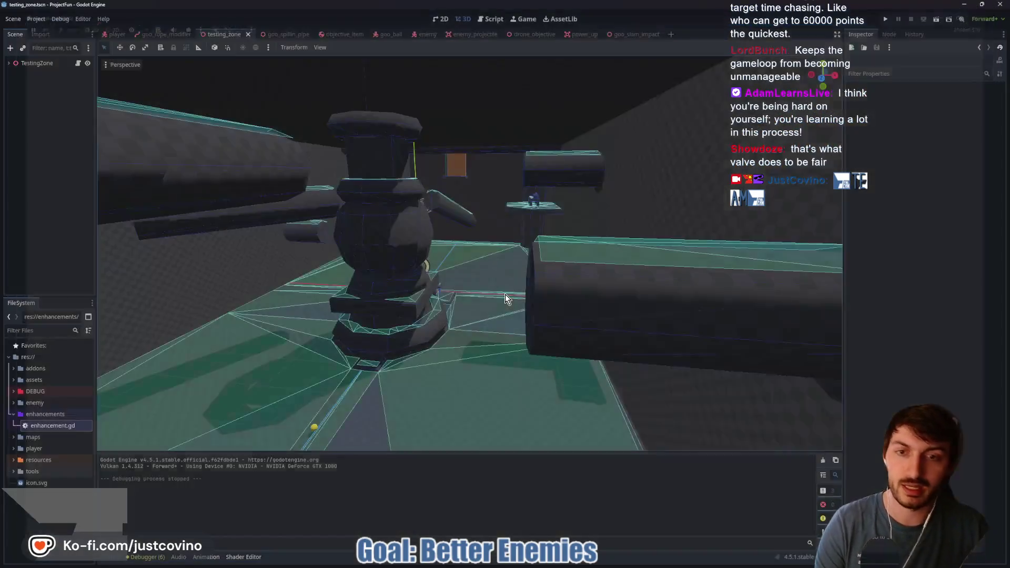
pyautogui.scroll(-3, 473, 276)
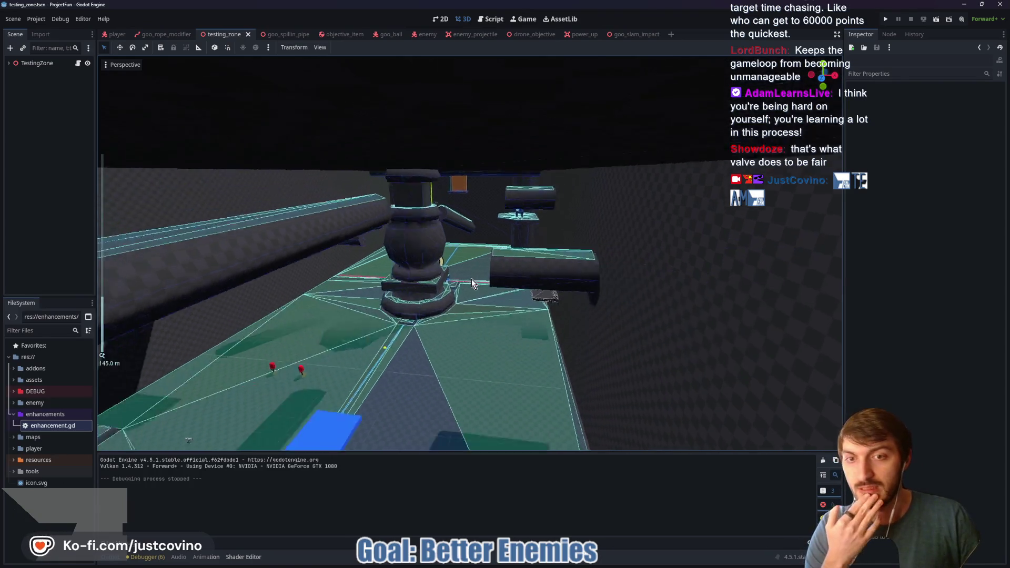
pyautogui.scroll(3, 436, 283)
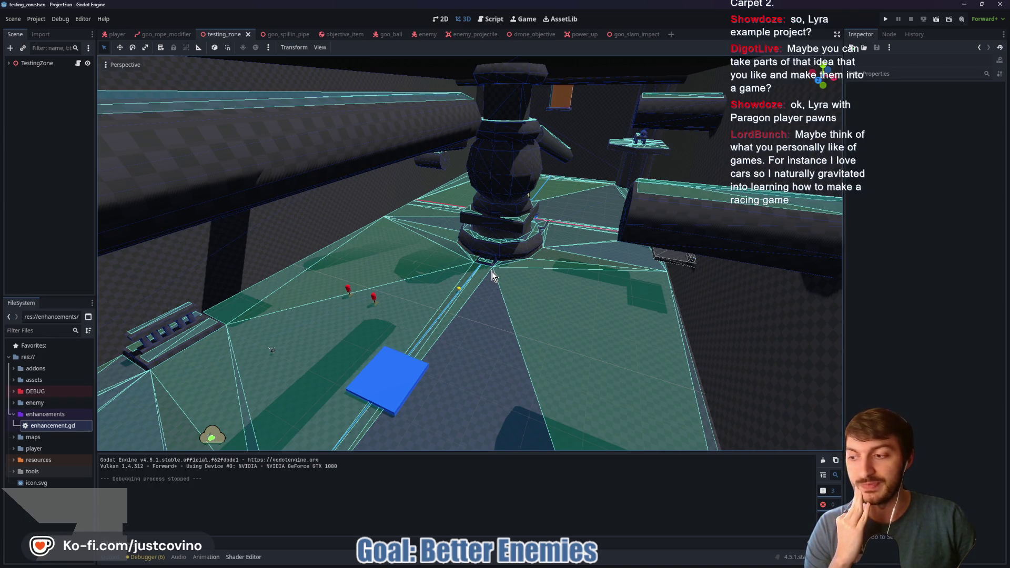
pyautogui.scroll(-3, 488, 271)
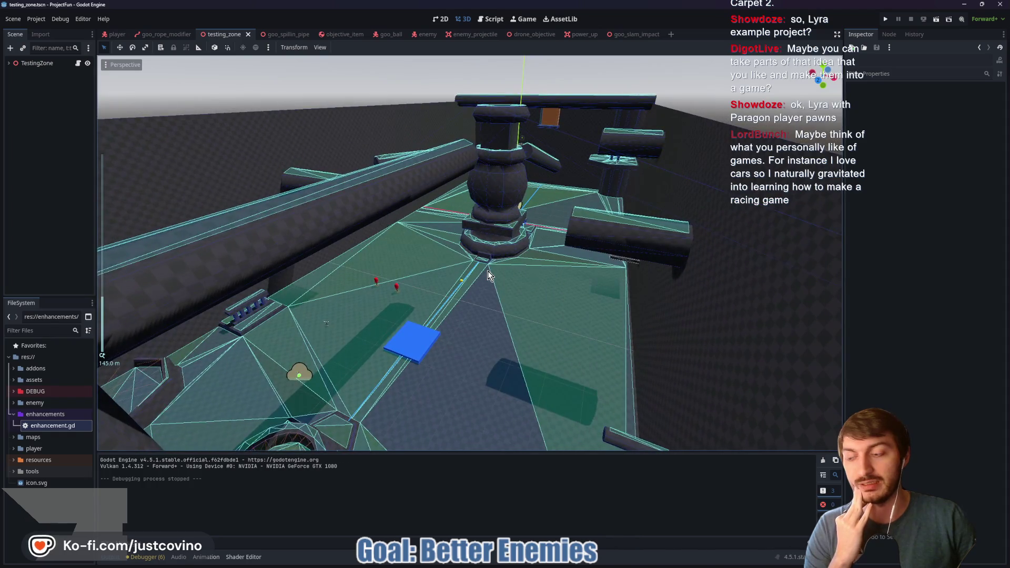
pyautogui.scroll(2, 481, 279)
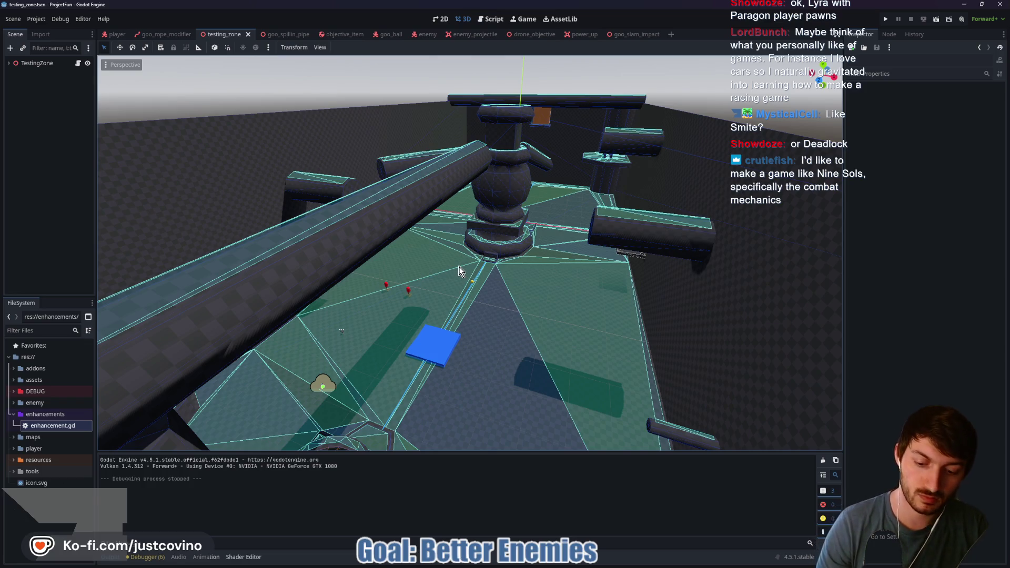
pyautogui.press('F5')
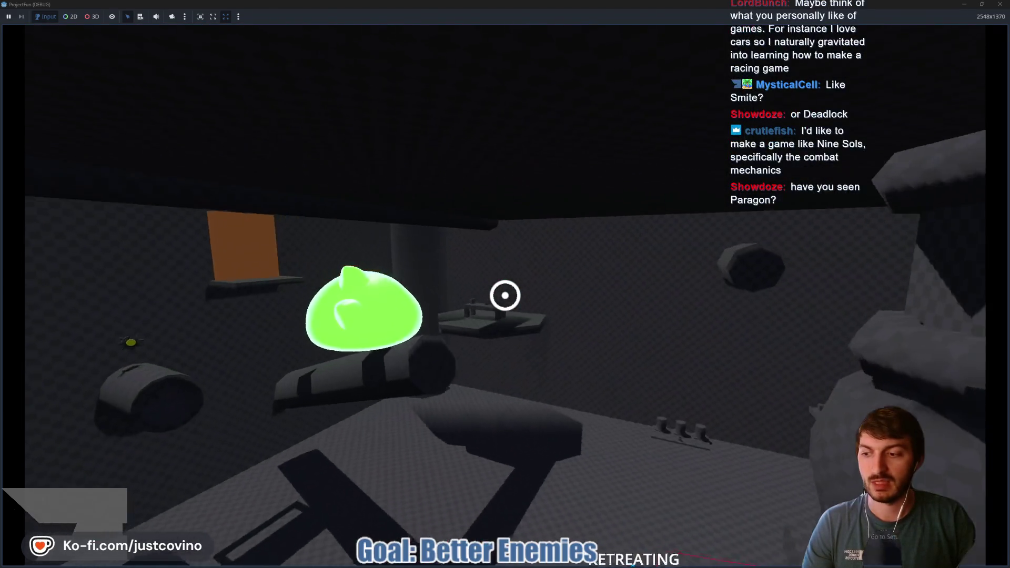
pyautogui.click(505, 295)
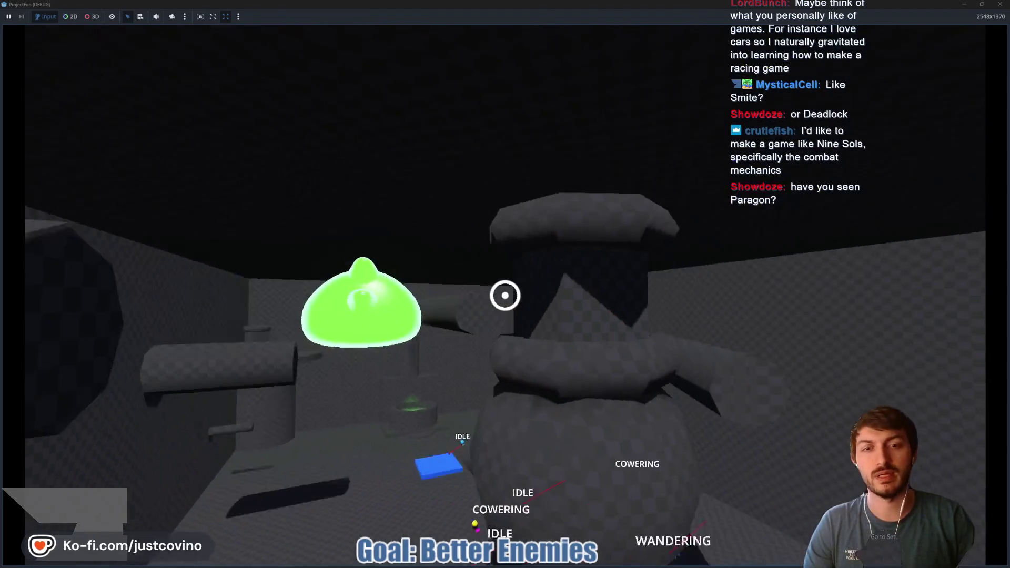
pyautogui.click(505, 295)
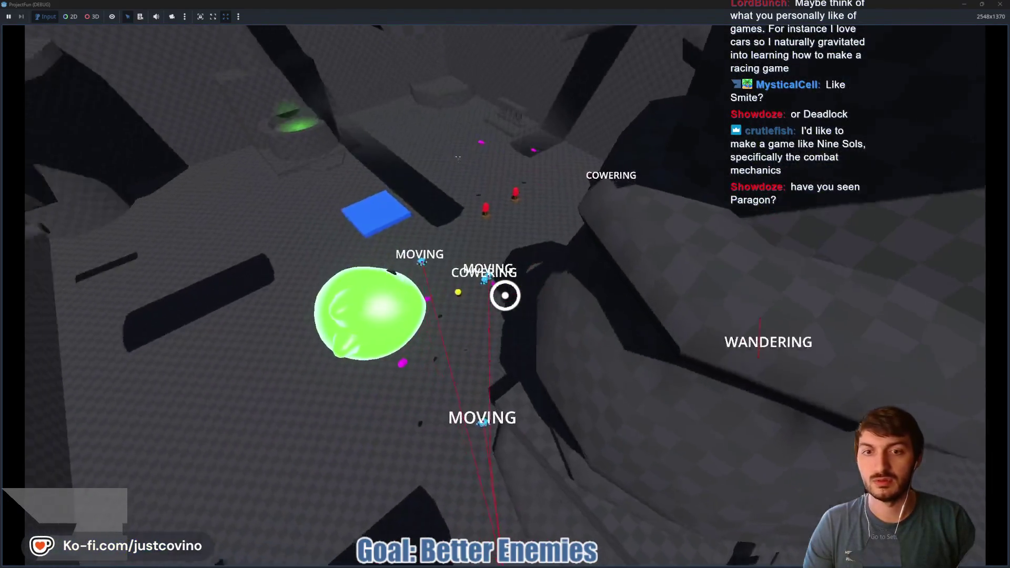
pyautogui.click(505, 295)
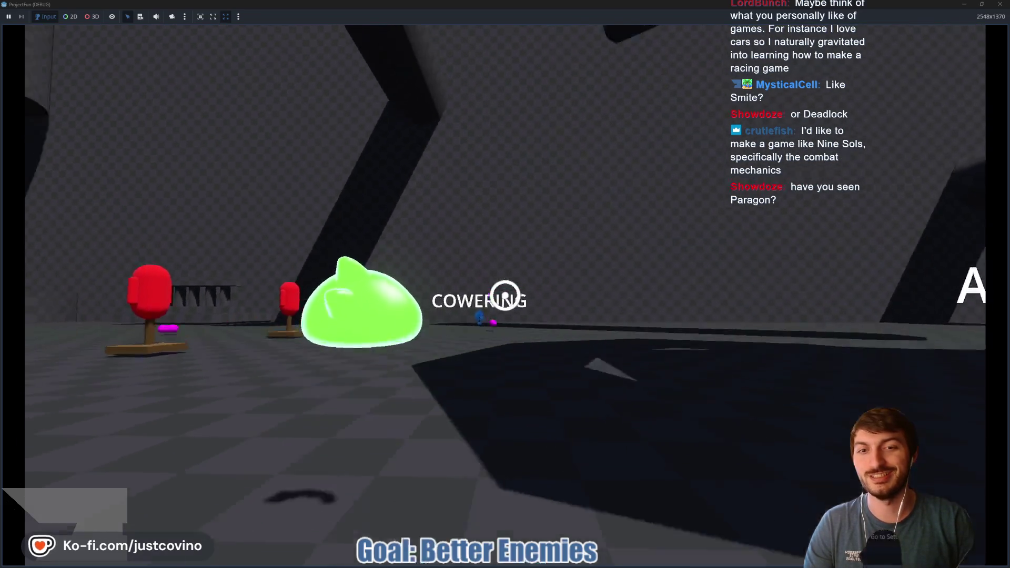
pyautogui.click(505, 295)
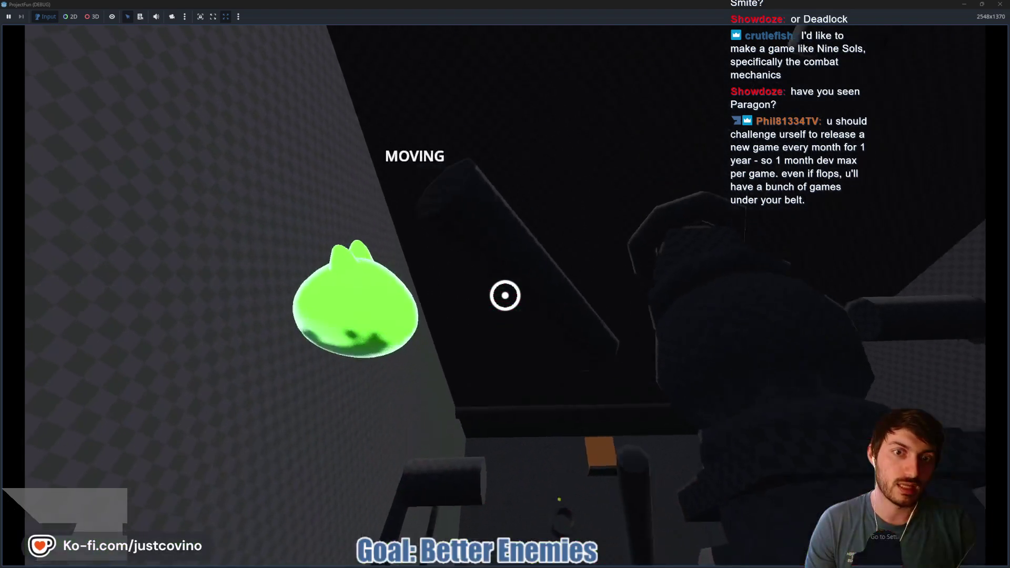
pyautogui.click(505, 295)
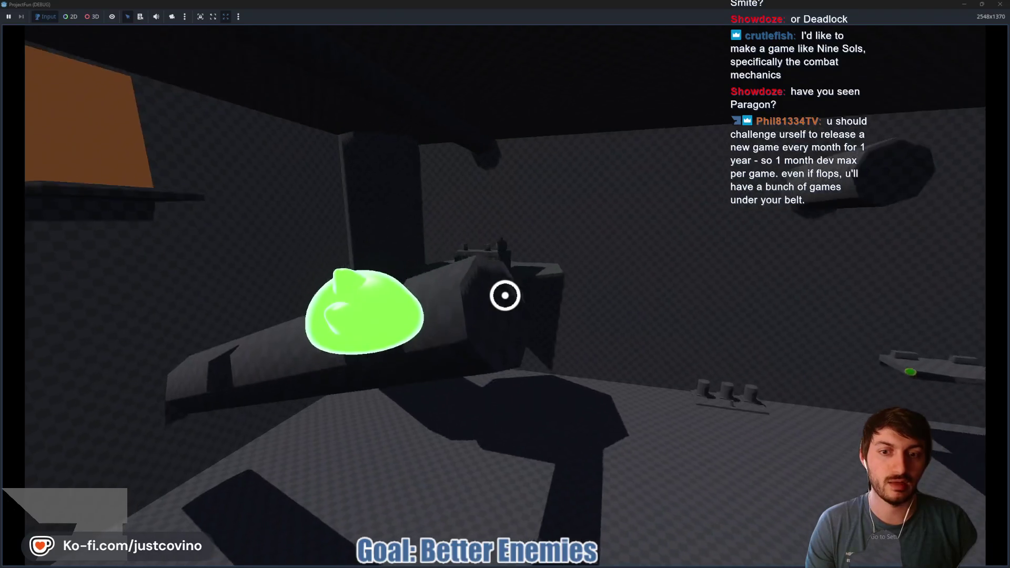
pyautogui.click(505, 295)
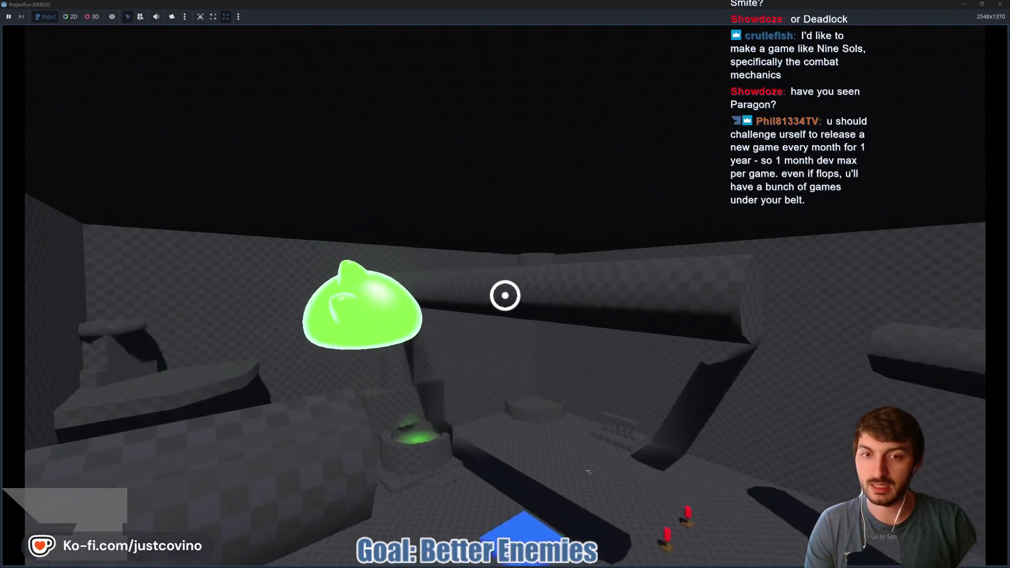
pyautogui.click(505, 296)
pyautogui.click(505, 295)
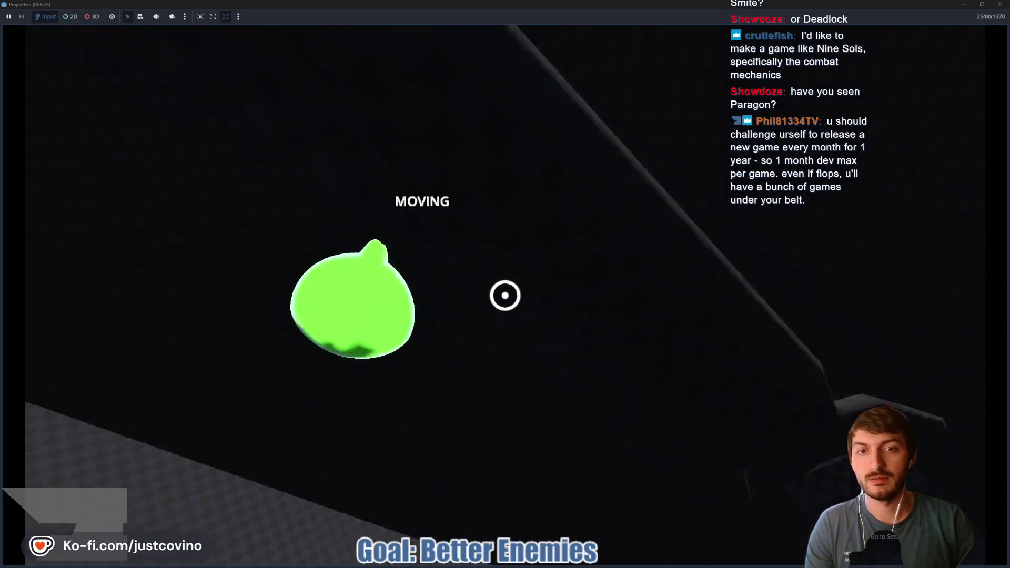
pyautogui.click(504, 295)
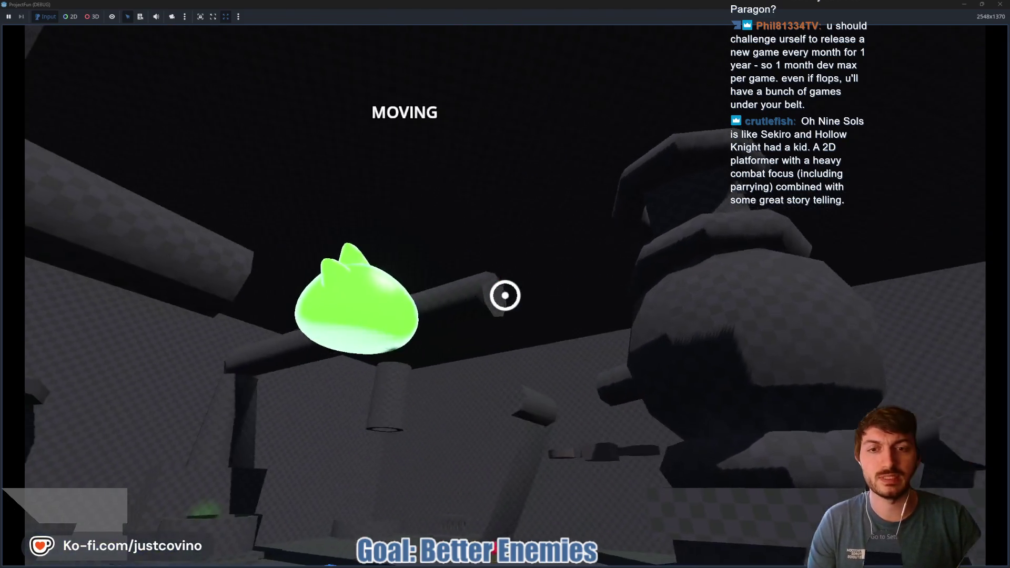
pyautogui.click(505, 295)
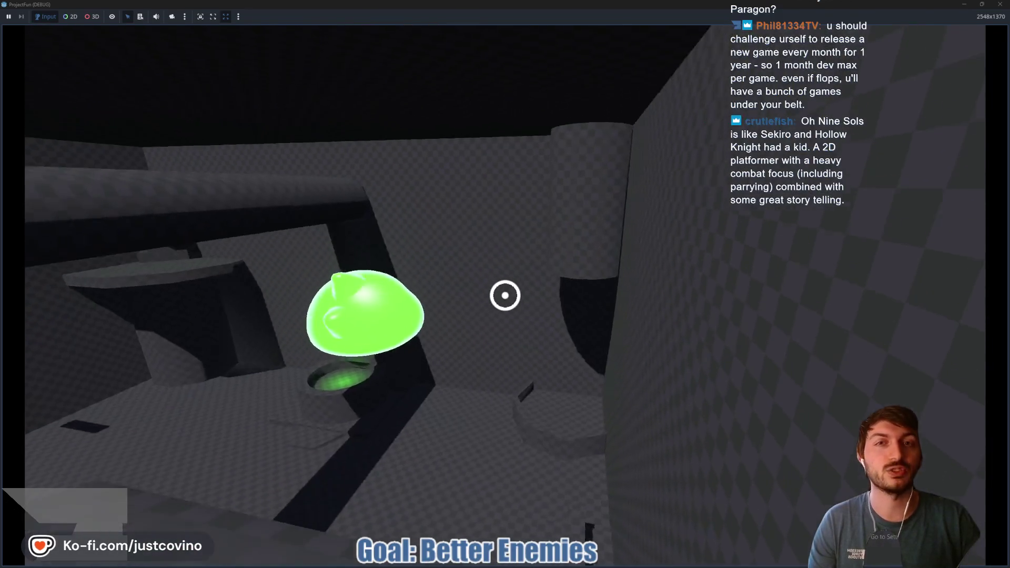
pyautogui.press('F8')
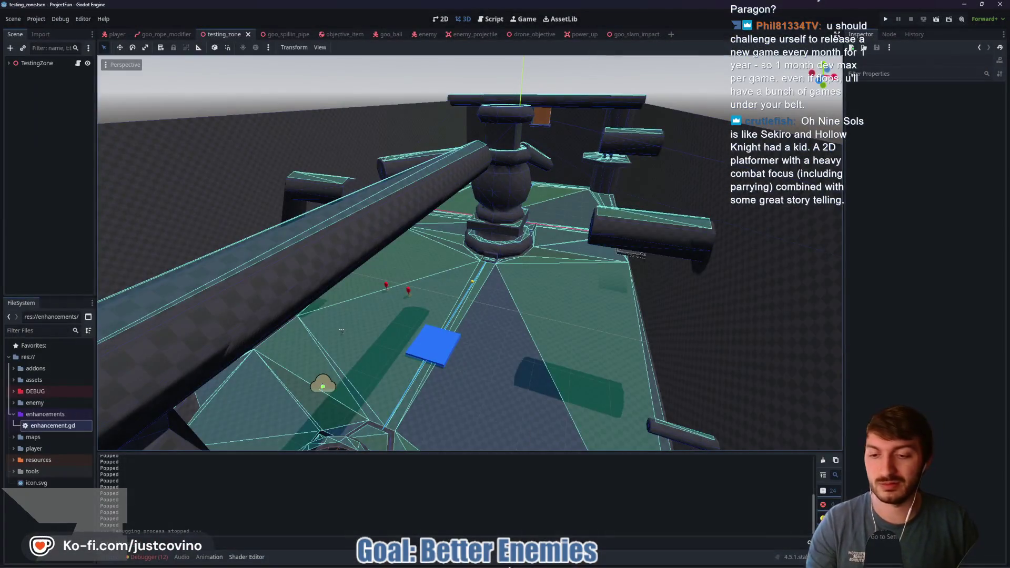
# In a new browser tab, load the Freedom Forge Studios itch.io page and scroll through its games
pyautogui.click(550, 564)
pyautogui.hotkey('ctrl', 't')
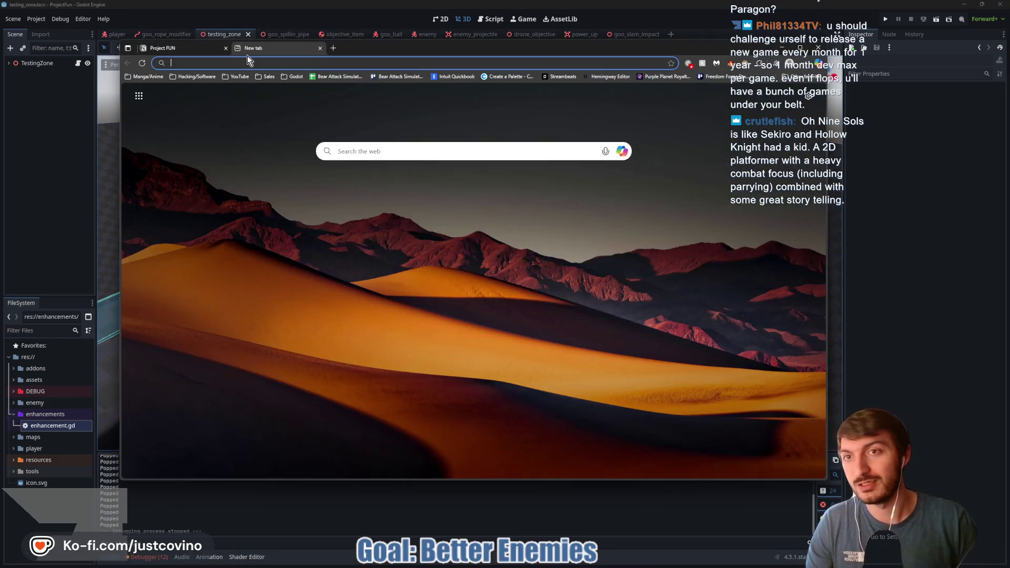
pyautogui.write('itch')
pyautogui.press('Return')
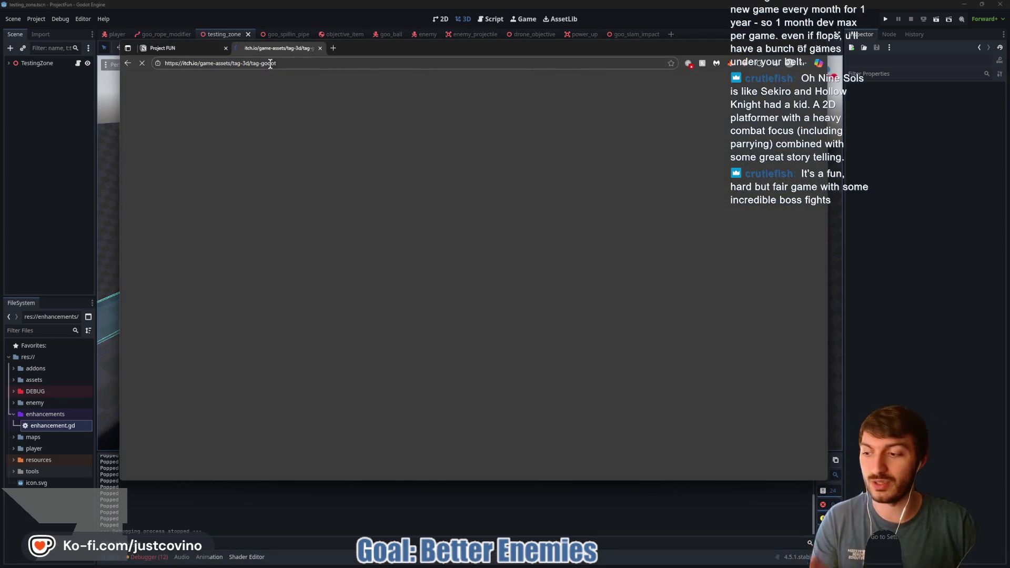
pyautogui.scroll(-10, 709, 228)
pyautogui.scroll(3, 709, 223)
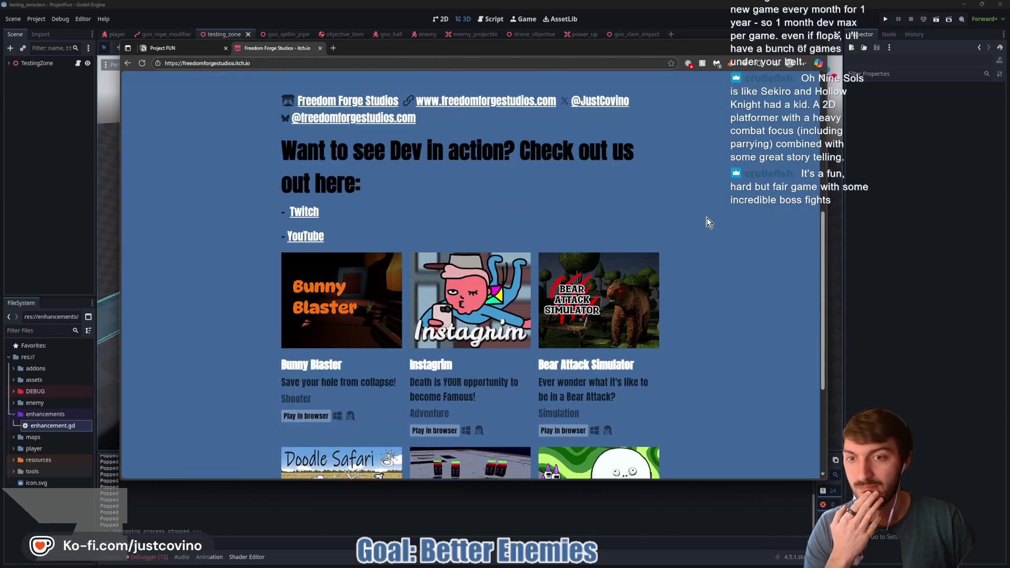
pyautogui.scroll(-2, 708, 220)
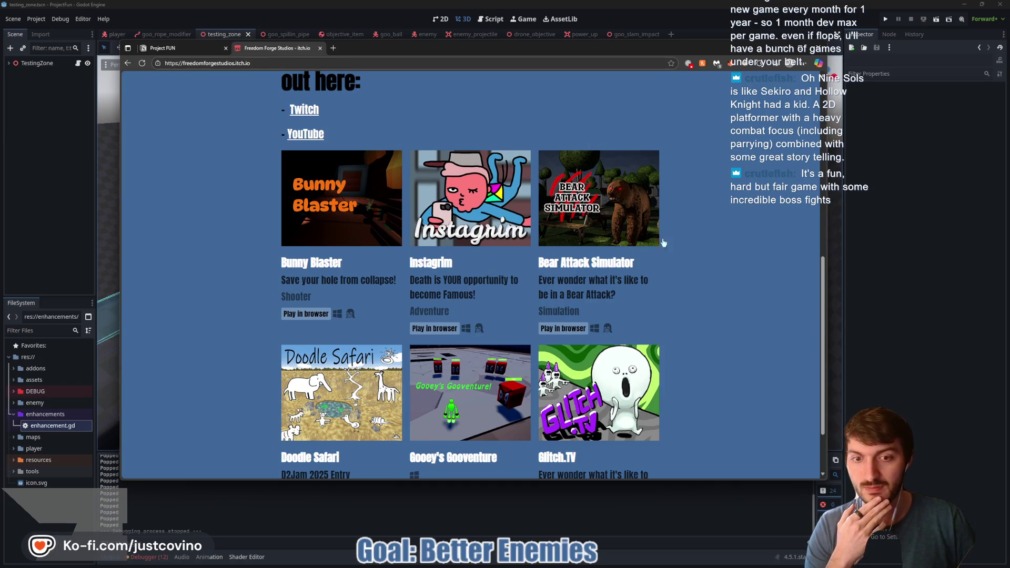